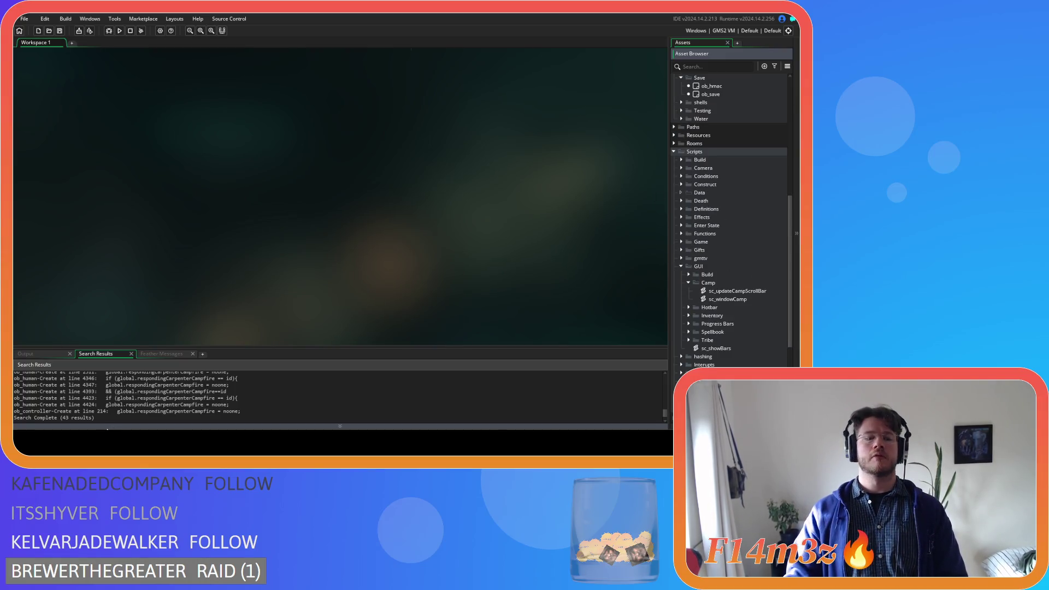
# Step: Open ob_human's Create code and locate the user-registration block in state_cooking
pyautogui.scroll(5, 710, 195)
pyautogui.scroll(2, 710, 198)
pyautogui.click(731, 179)
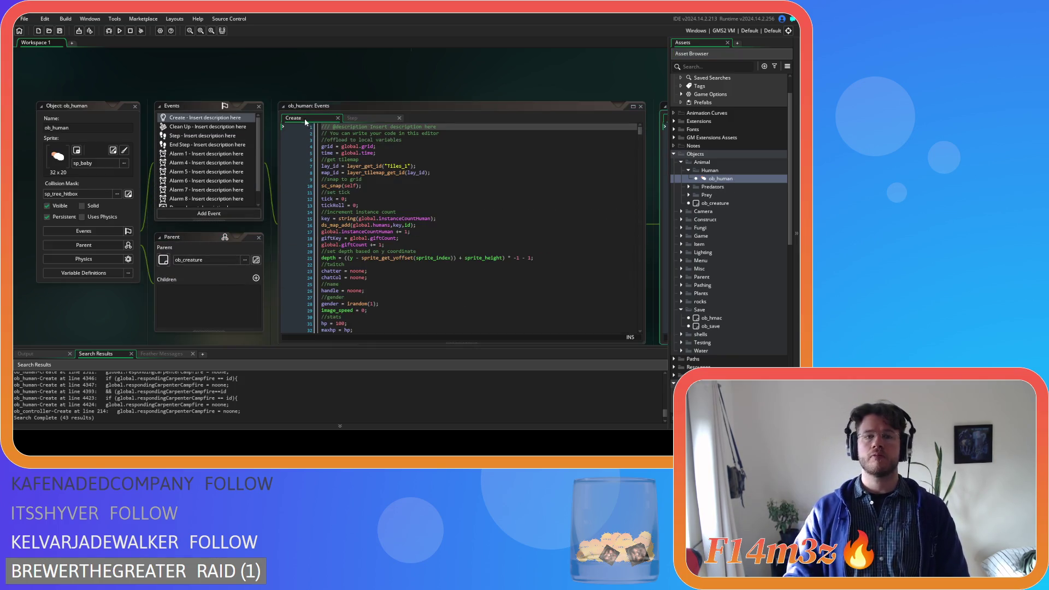
pyautogui.click(463, 250)
pyautogui.hotkey('ctrl', 'f')
pyautogui.write('state')
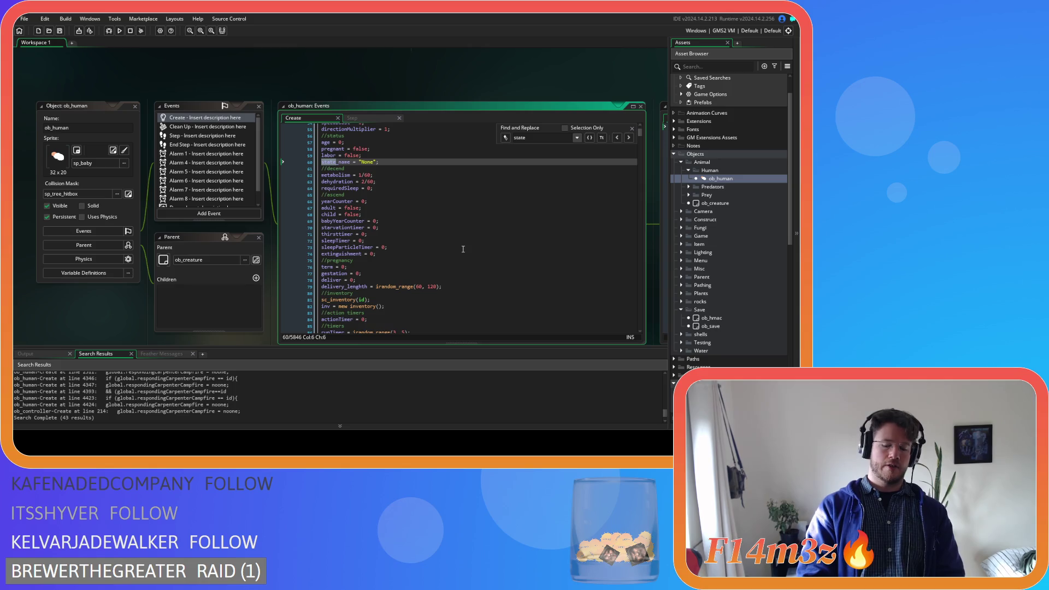
pyautogui.write('_cook')
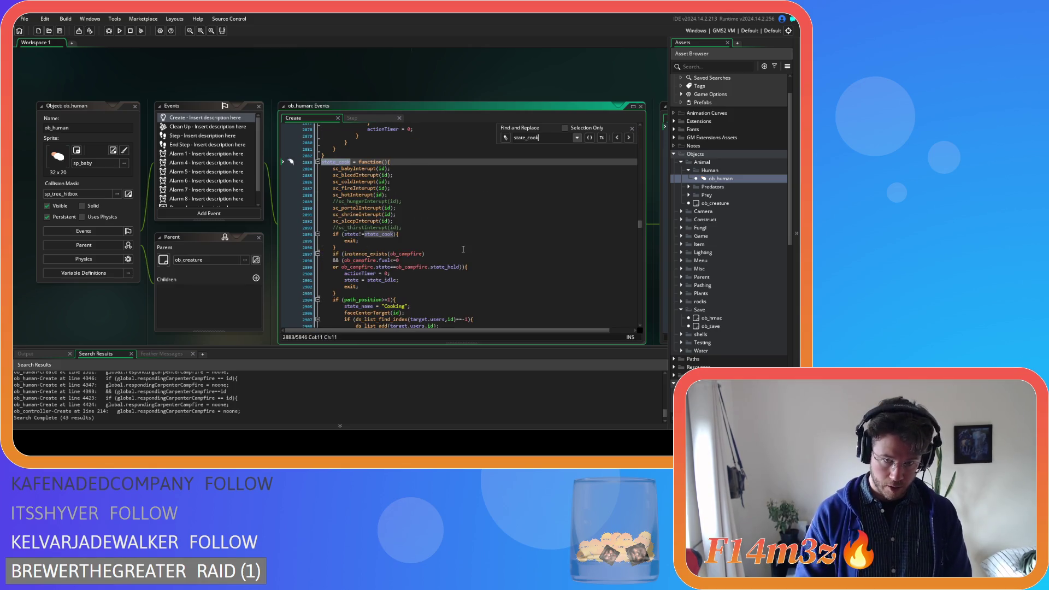
pyautogui.moveTo(350, 235); pyautogui.dragTo(345, 221)
pyautogui.hotkey('ctrl', 'c')
pyautogui.click(437, 228)
# Step: Paste the target.users add check after faceCenterTarget(id) in state_warm
pyautogui.press('BackSpace')
pyautogui.press('BackSpace')
pyautogui.press('BackSpace')
pyautogui.write('war')
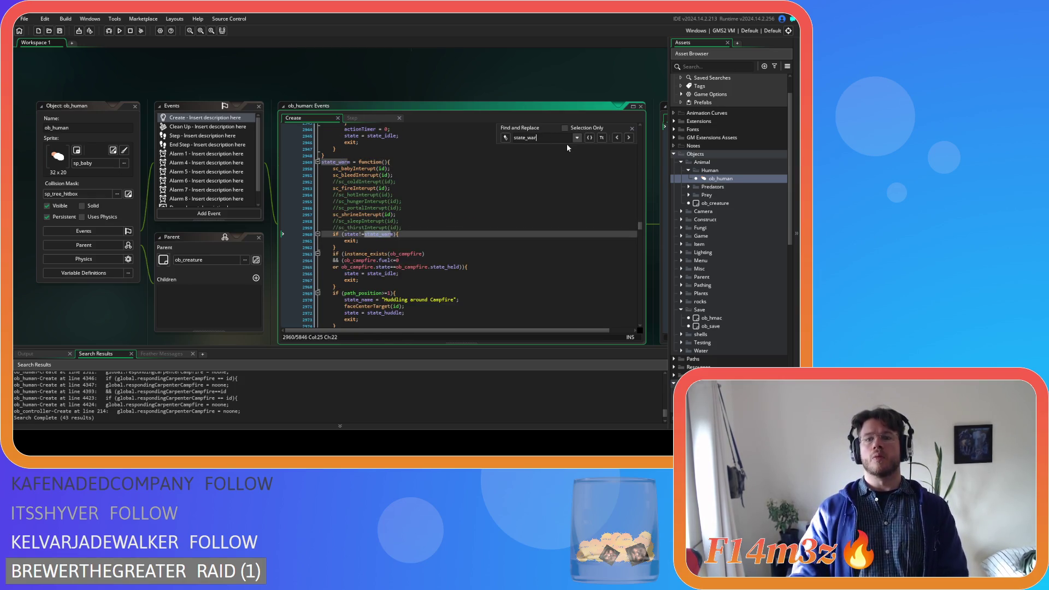
pyautogui.write('m')
pyautogui.scroll(-4, 507, 200)
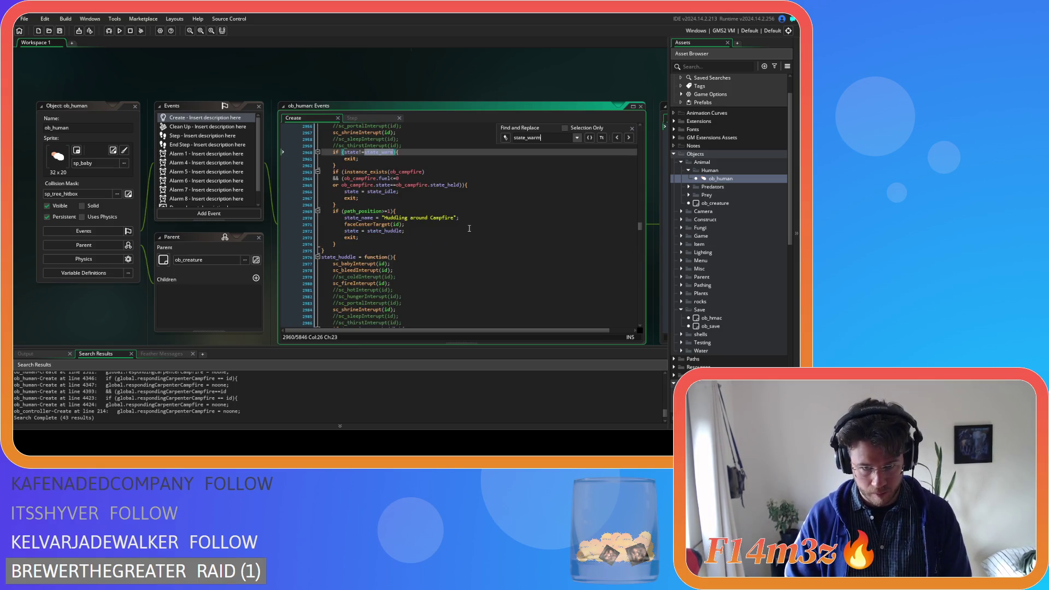
pyautogui.click(468, 225)
pyautogui.press('Return')
pyautogui.hotkey('ctrl', 'v')
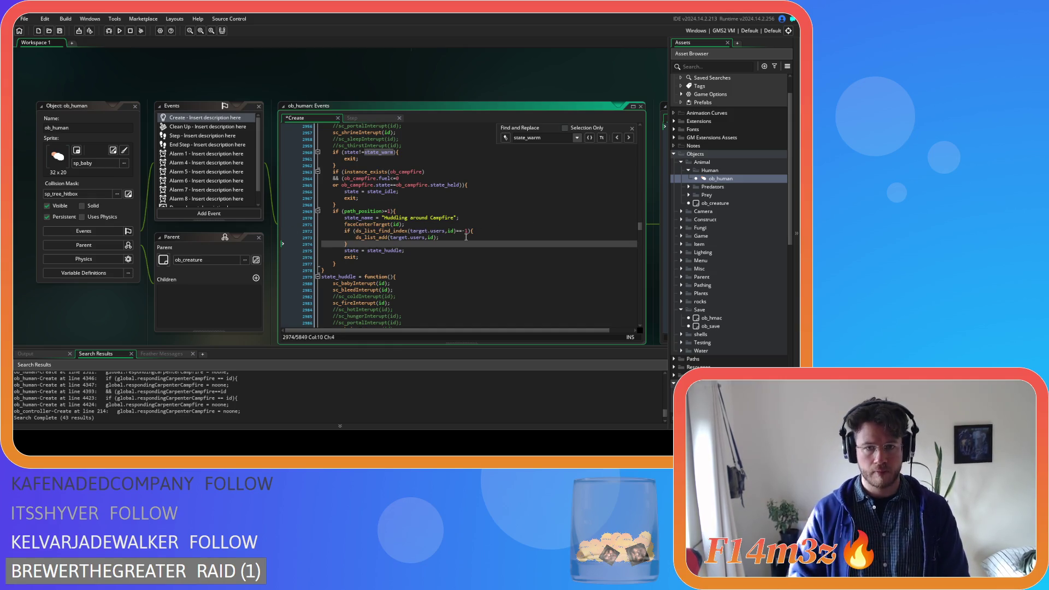
pyautogui.scroll(-10, 492, 235)
# Step: Paste the same add check into state_feedfire and save the Create code
pyautogui.moveTo(541, 138); pyautogui.dragTo(534, 138)
pyautogui.press('BackSpace')
pyautogui.press('BackSpace')
pyautogui.press('BackSpace')
pyautogui.write('feedfire')
pyautogui.scroll(-4, 467, 257)
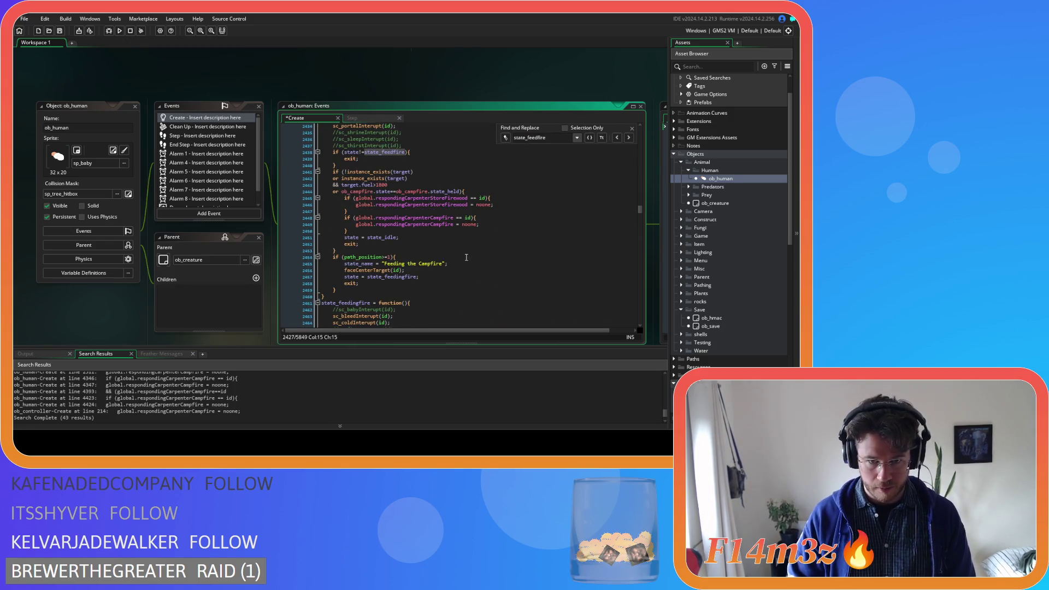
pyautogui.click(459, 268)
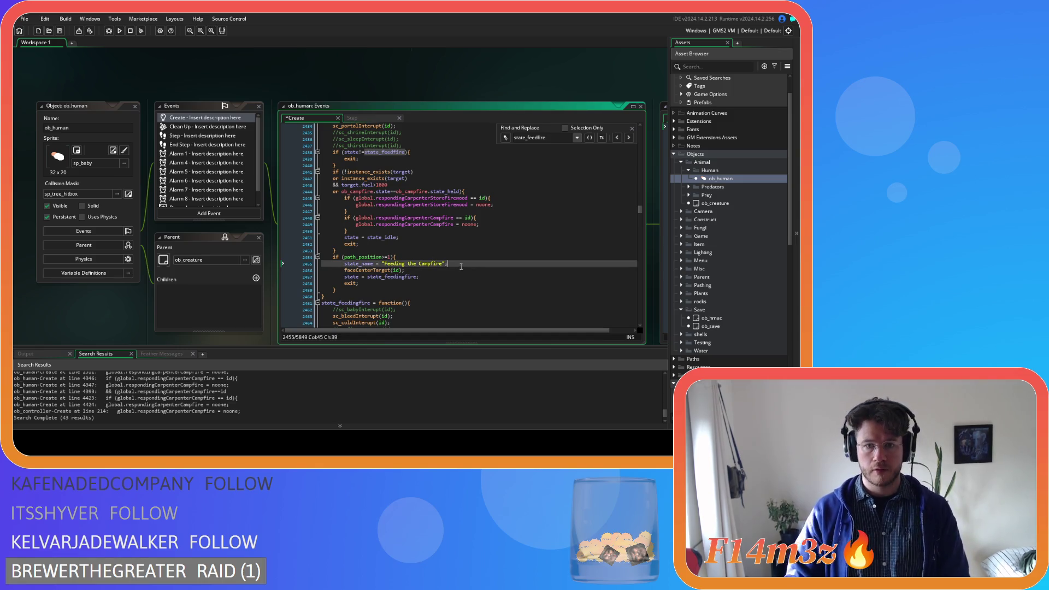
pyautogui.hotkey('ctrl', 'v')
pyautogui.hotkey('ctrl', 's')
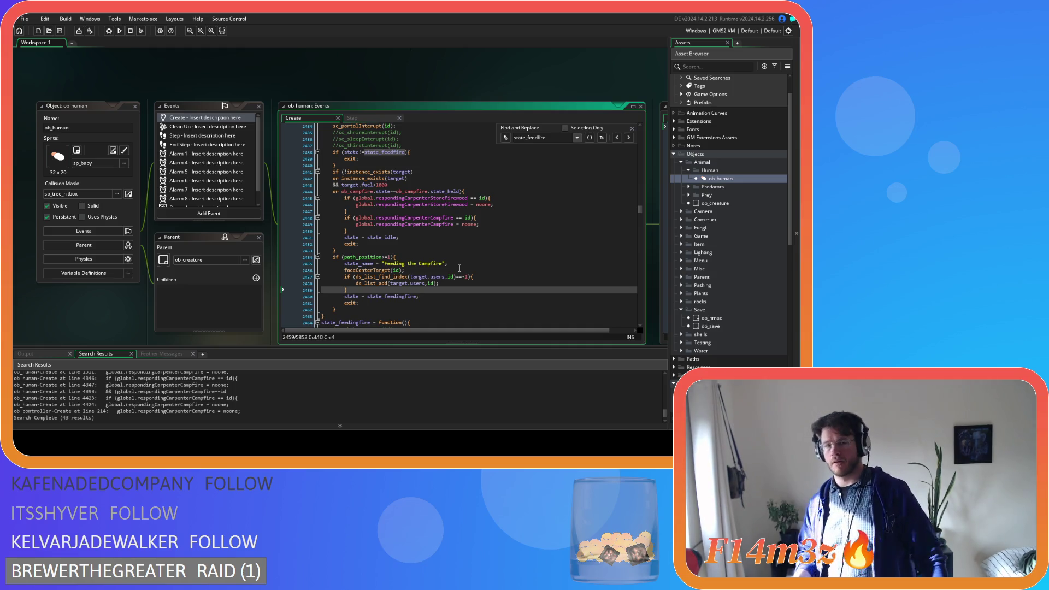
pyautogui.scroll(-15, 469, 213)
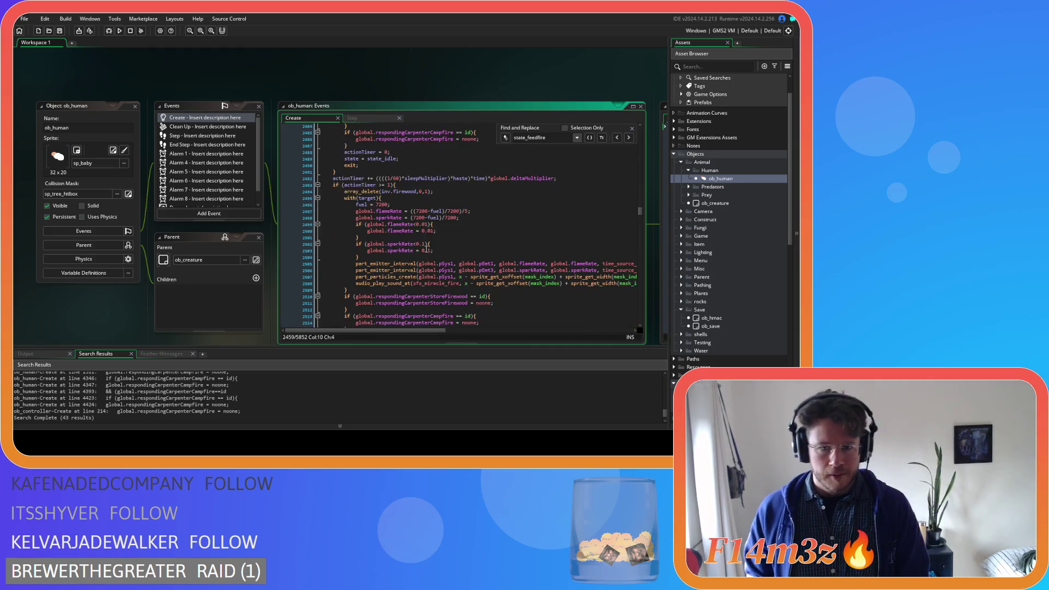
# Step: Insert the ds_list_find_index check in state_feedfire's exit branch, changed to != -1
pyautogui.click(410, 286)
pyautogui.scroll(2, 405, 219)
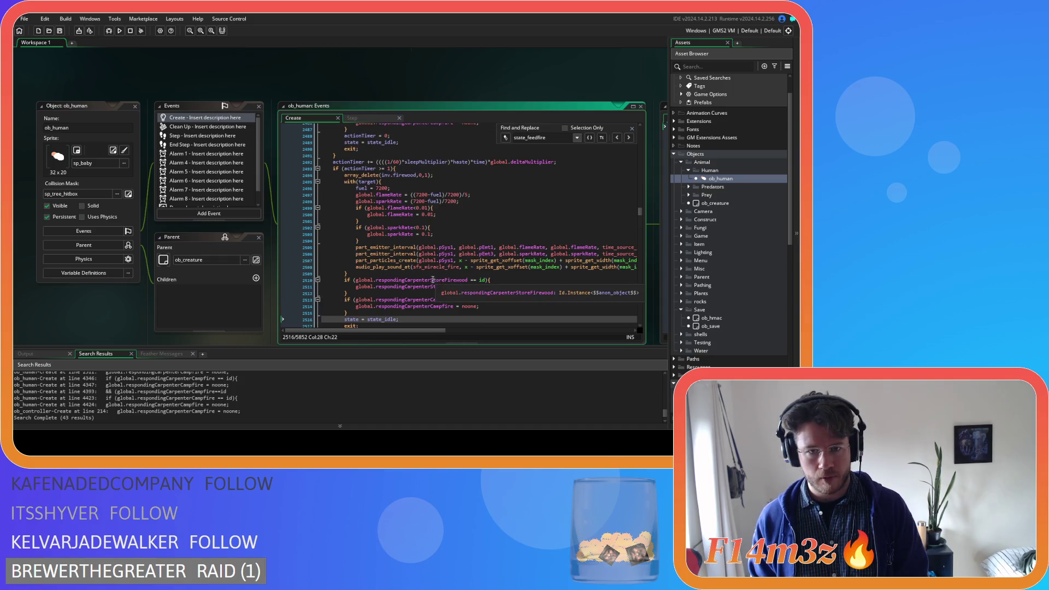
pyautogui.scroll(-1, 382, 246)
pyautogui.click(359, 296)
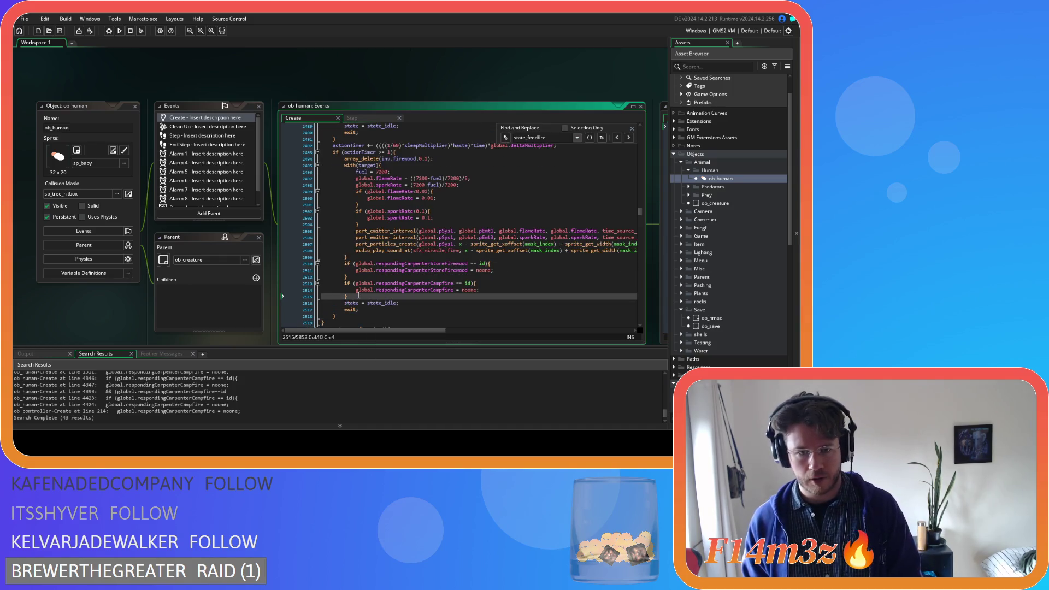
pyautogui.press('Return')
pyautogui.write('if !(')
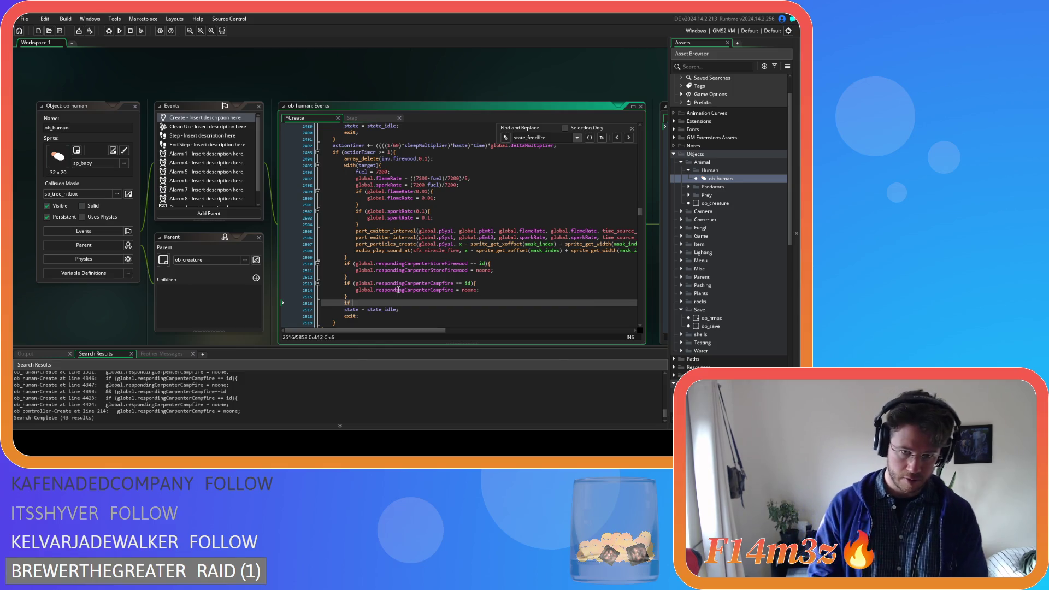
pyautogui.press('BackSpace')
pyautogui.press('BackSpace')
pyautogui.press('BackSpace')
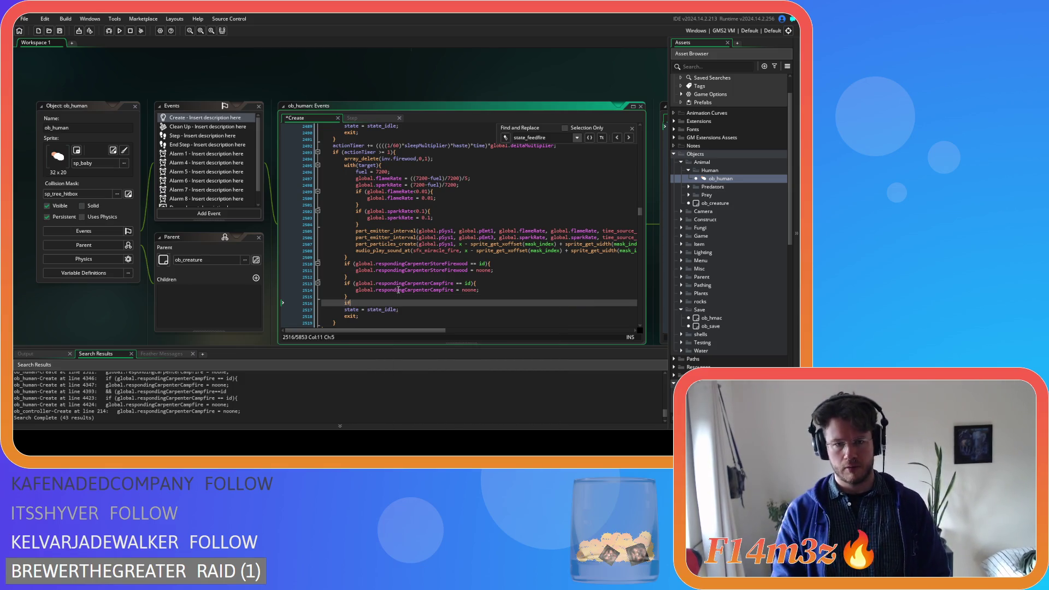
pyautogui.hotkey('ctrl', 'v')
pyautogui.click(362, 303)
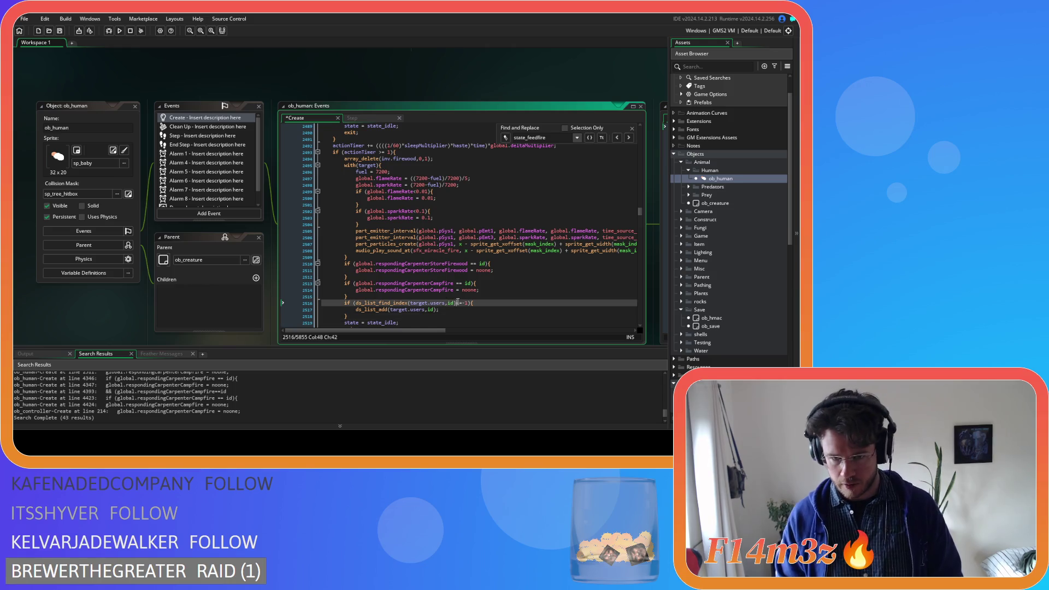
pyautogui.press('End')
pyautogui.press('Left')
pyautogui.press('Left')
pyautogui.press('Left')
pyautogui.press('BackSpace')
pyautogui.write('!')
# Step: Make the branch call ds_list_delete(target.users, ds_list_find_index(target.users,id)) and save
pyautogui.moveTo(356, 310); pyautogui.dragTo(441, 309)
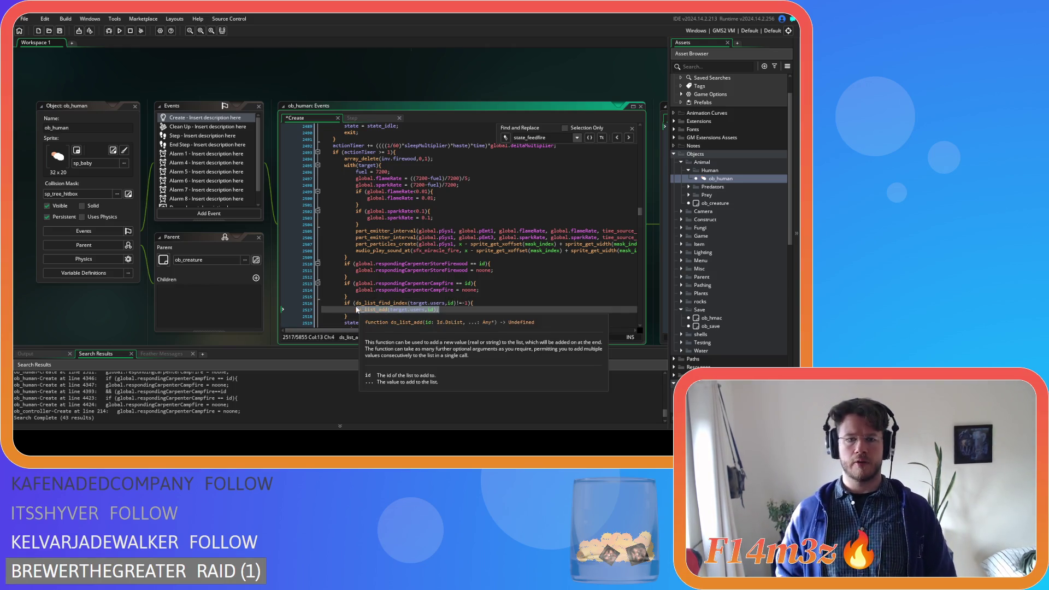
pyautogui.write('ds_list_de')
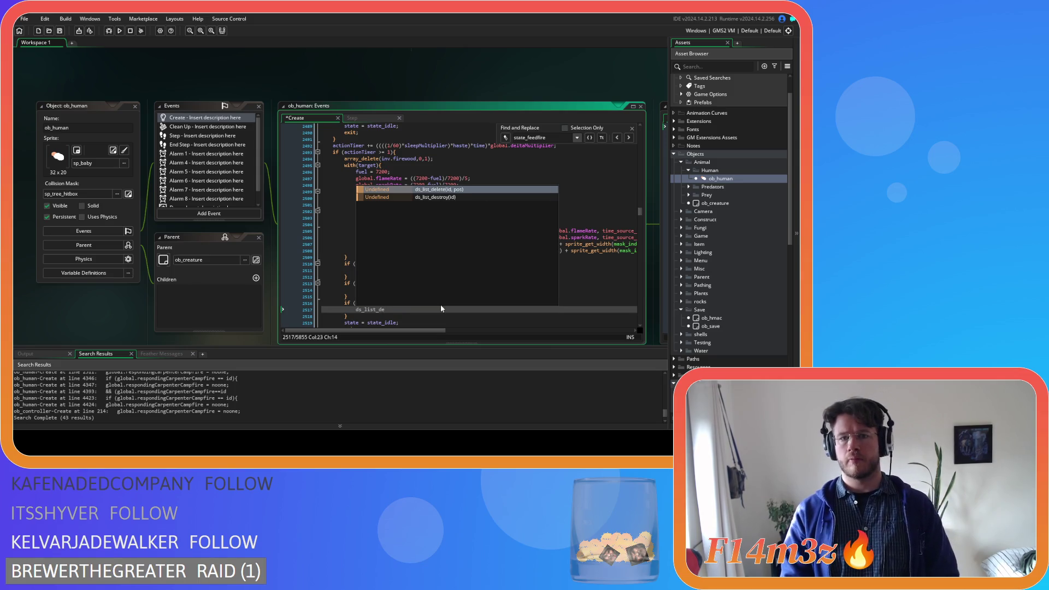
pyautogui.press('Return')
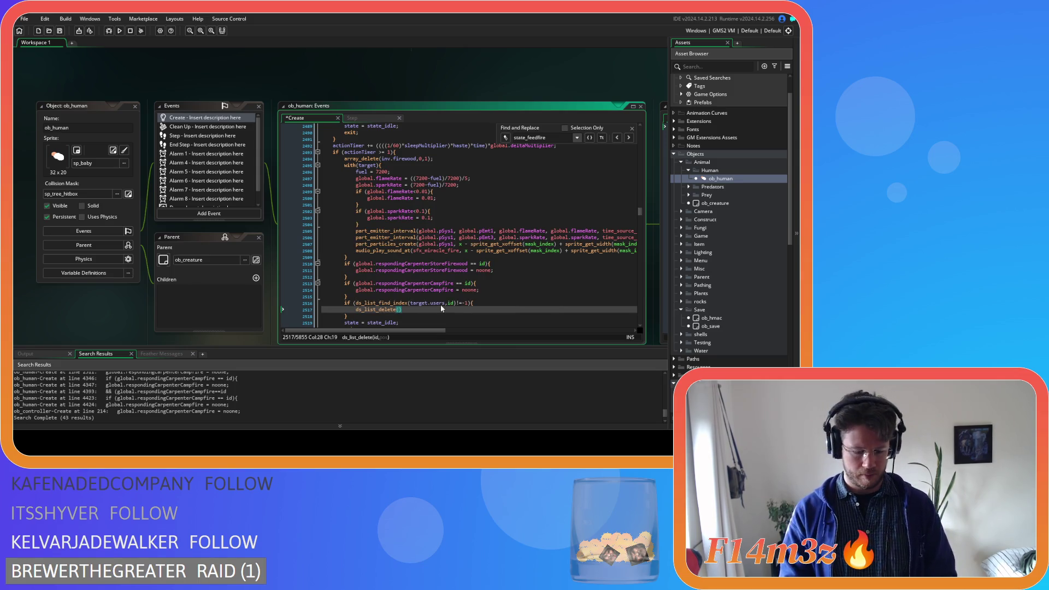
pyautogui.write('target.users,')
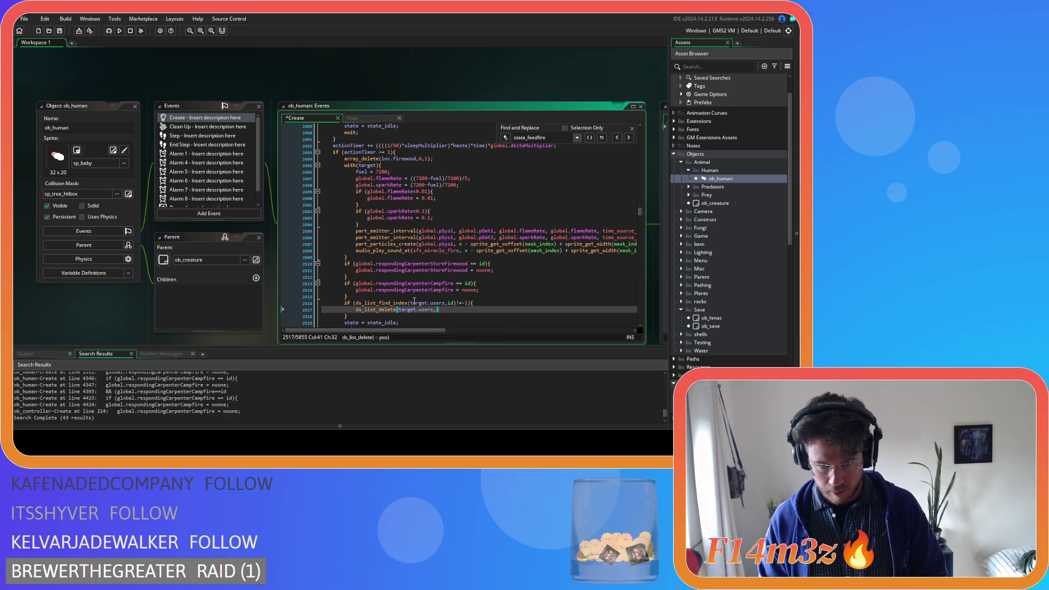
pyautogui.moveTo(458, 303); pyautogui.dragTo(356, 303)
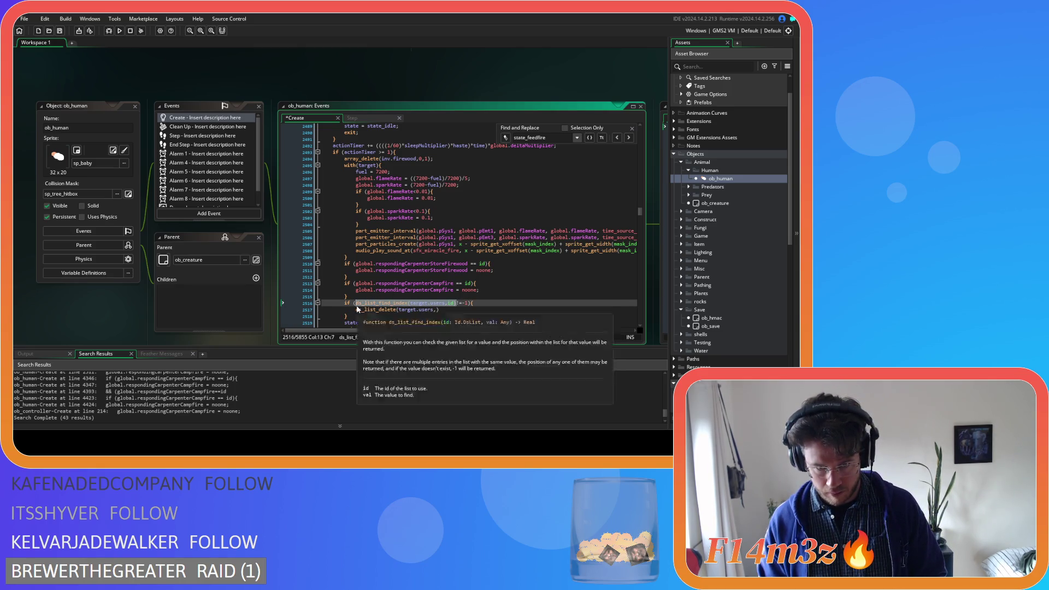
pyautogui.hotkey('ctrl', 'c')
pyautogui.click(435, 310)
pyautogui.hotkey('ctrl', 'v')
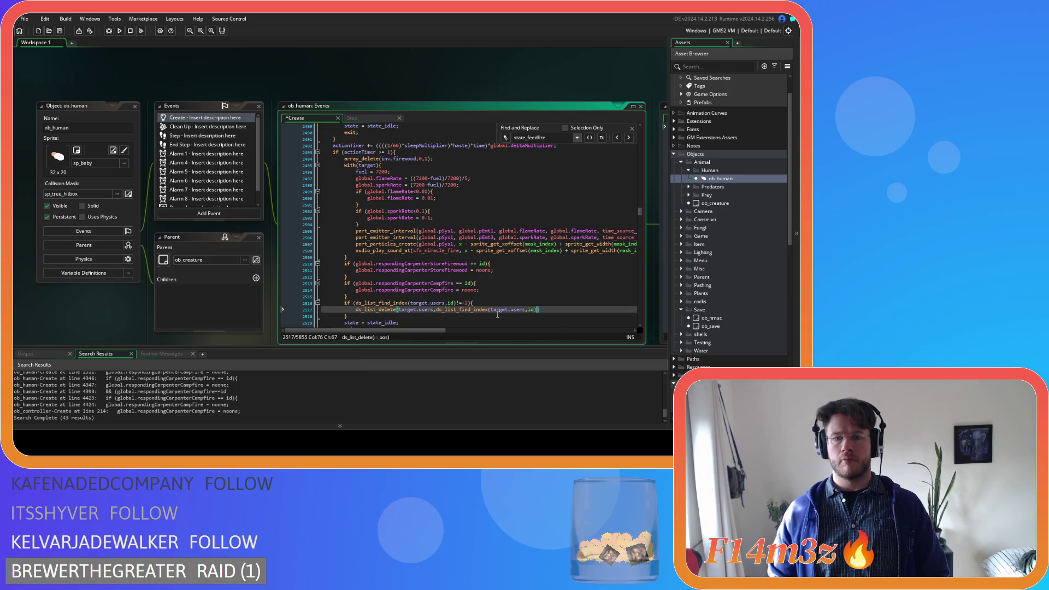
pyautogui.write(');')
pyautogui.hotkey('ctrl', 's')
pyautogui.moveTo(353, 316); pyautogui.dragTo(345, 303)
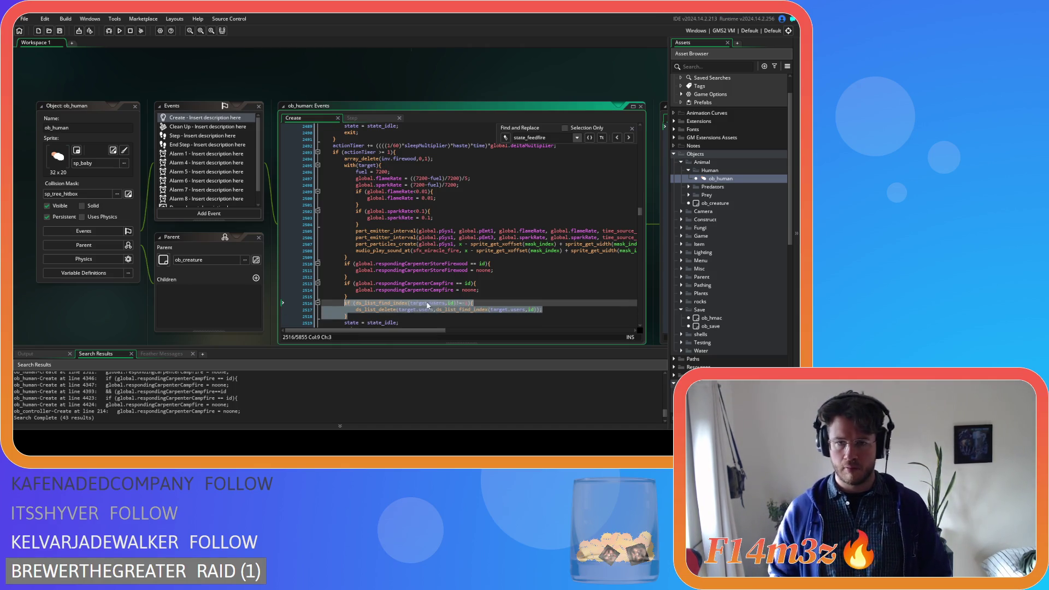
pyautogui.click(520, 244)
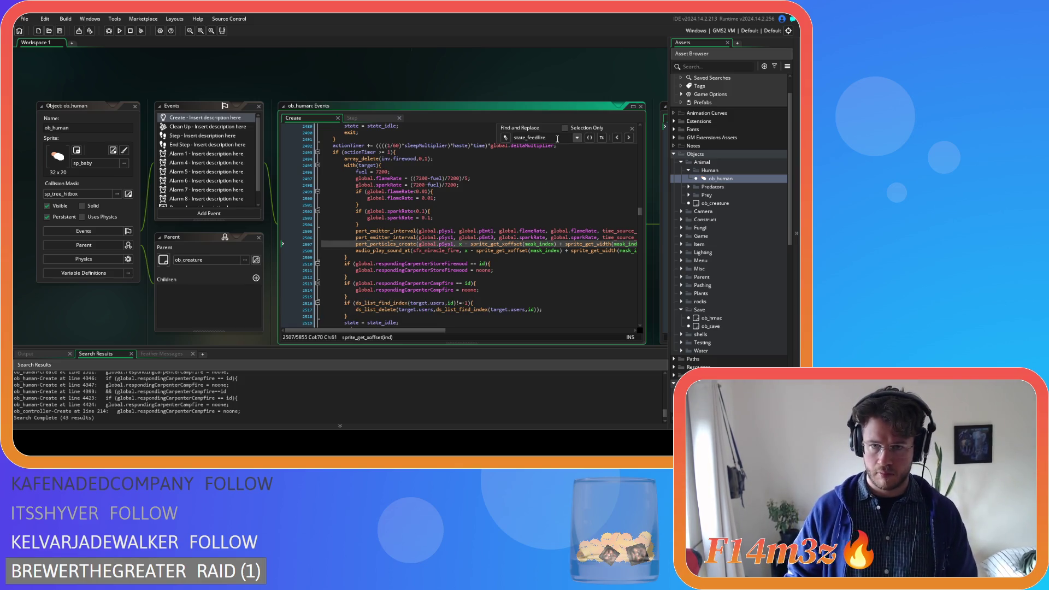
# Step: Paste the target.users removal block before the actionTimer reset in state_cooking
pyautogui.moveTo(527, 138); pyautogui.dragTo(546, 137)
pyautogui.write('cooking')
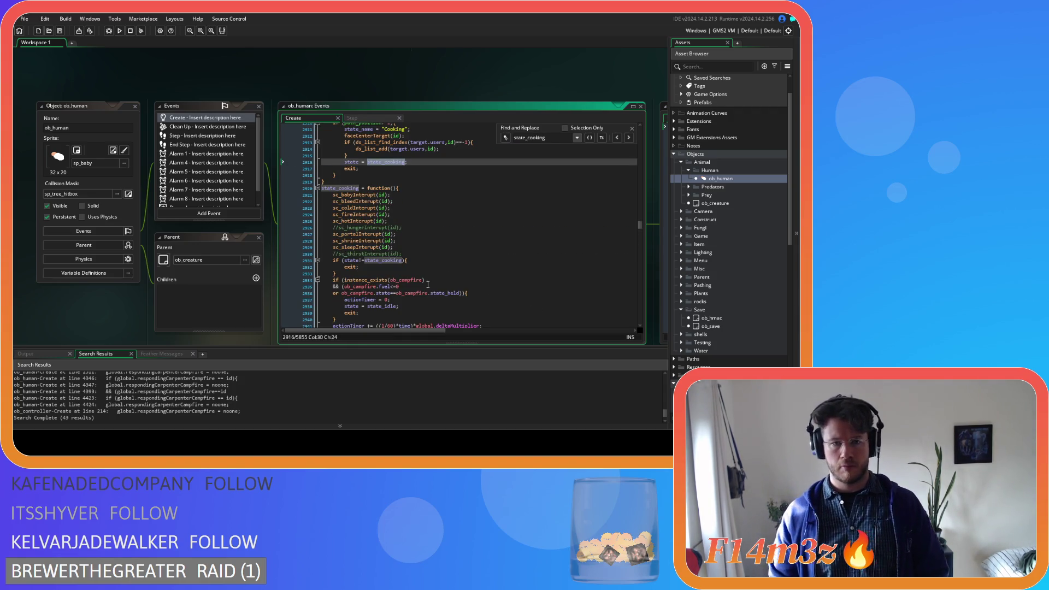
pyautogui.scroll(-6, 428, 285)
pyautogui.click(417, 271)
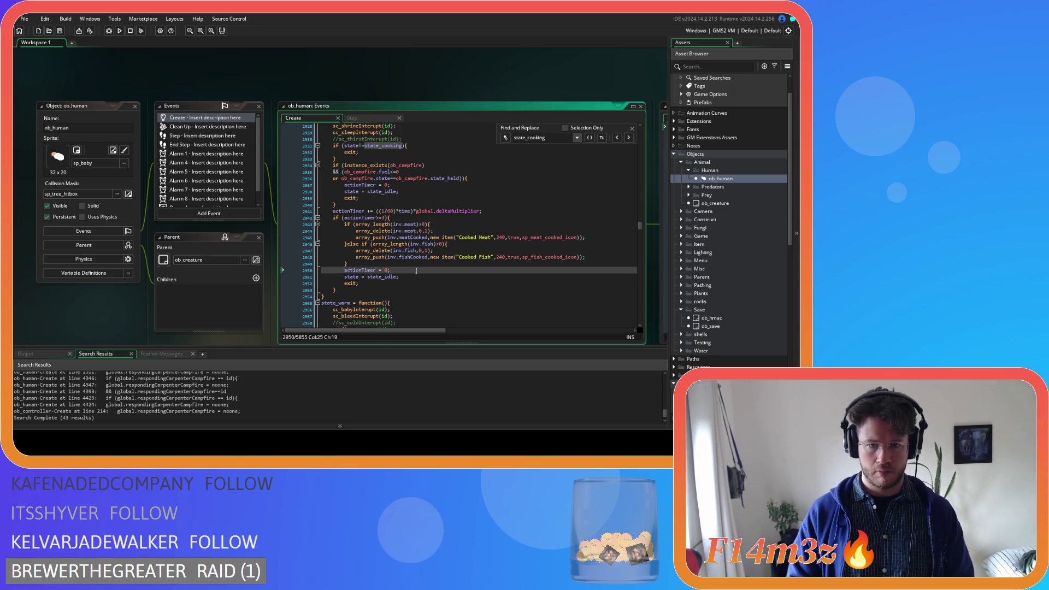
pyautogui.press('Home')
pyautogui.press('Return')
pyautogui.press('Up')
pyautogui.hotkey('ctrl', 'v')
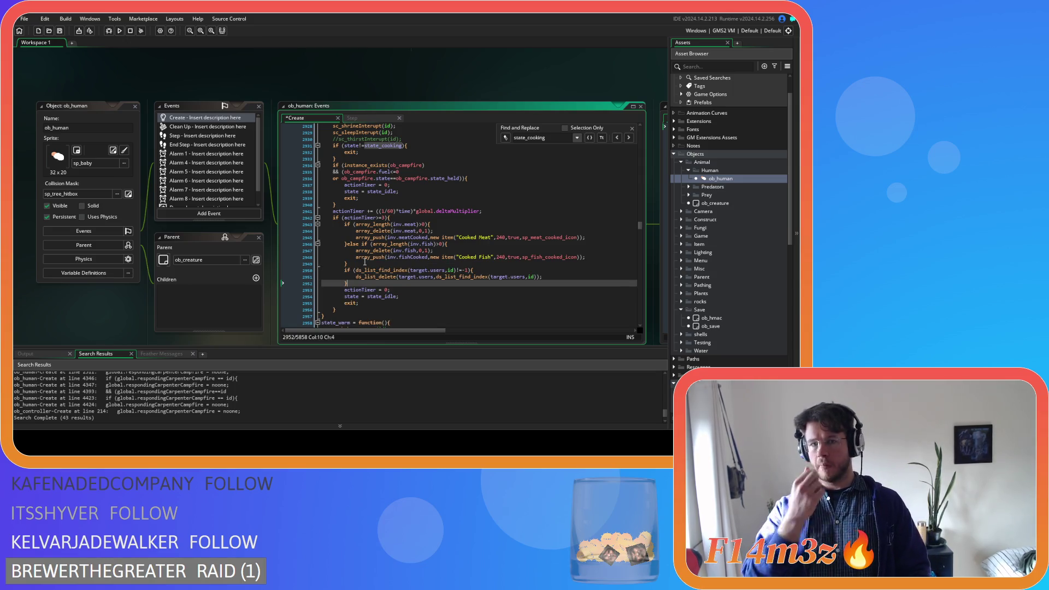
# Step: Search for state_huddle, then back to state_cooking, to review their code
pyautogui.moveTo(549, 141); pyautogui.dragTo(530, 140)
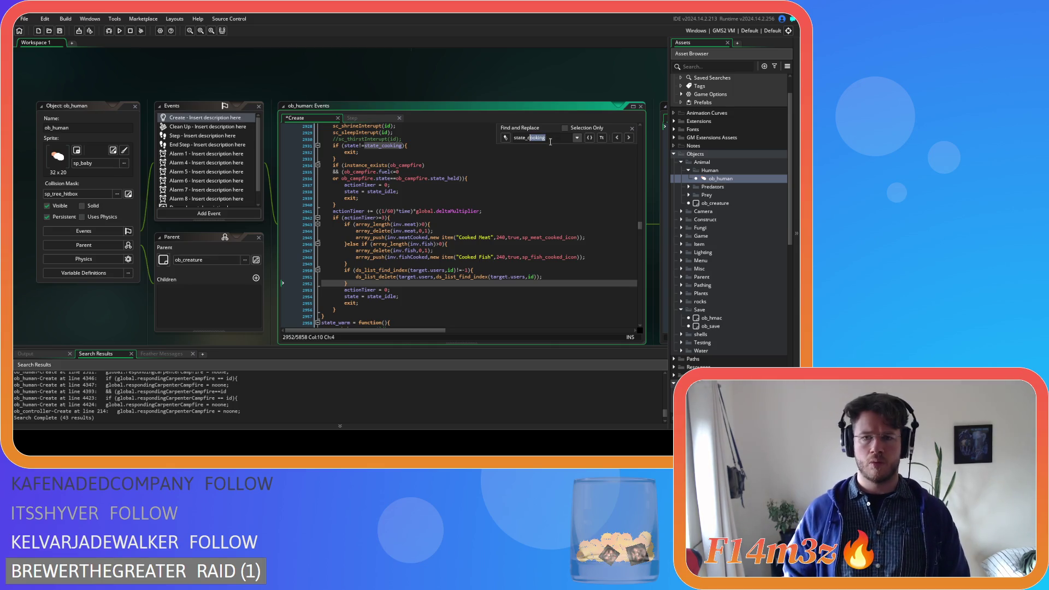
pyautogui.press('BackSpace')
pyautogui.press('BackSpace')
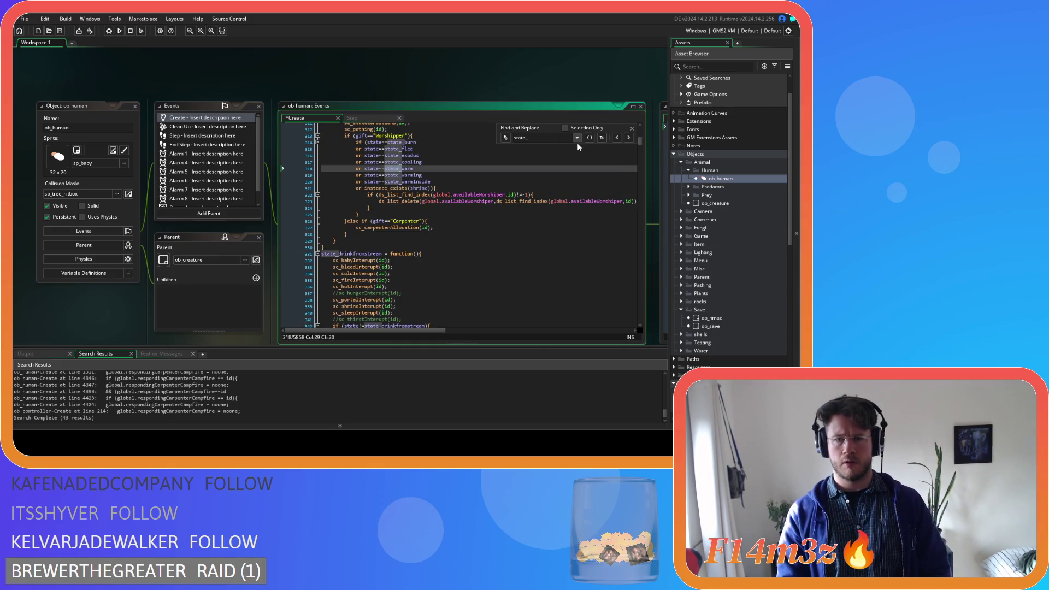
pyautogui.write('huddle')
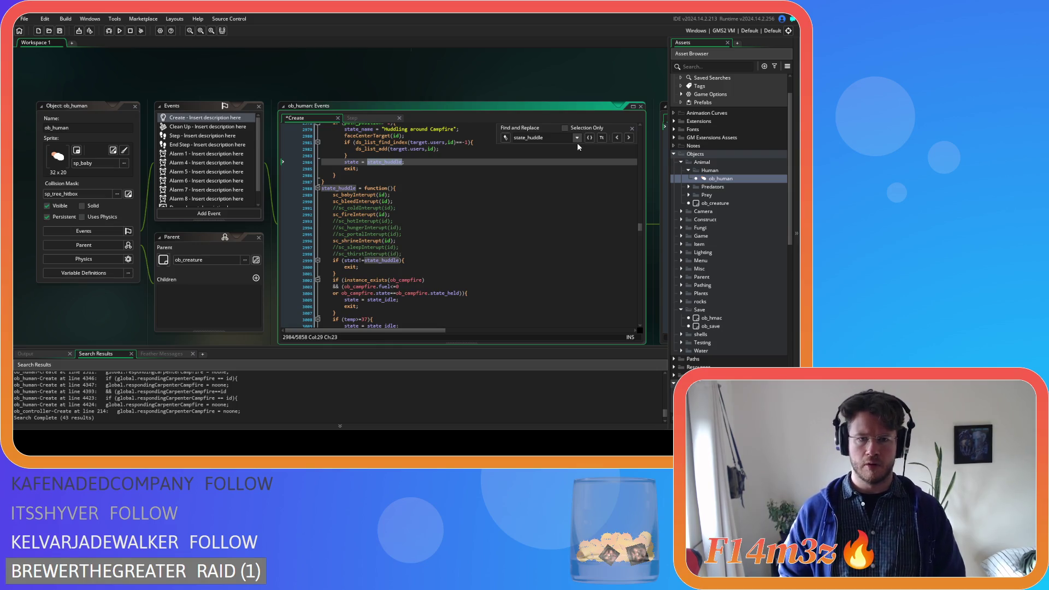
pyautogui.scroll(-3, 471, 220)
pyautogui.scroll(5, 471, 220)
pyautogui.press('End')
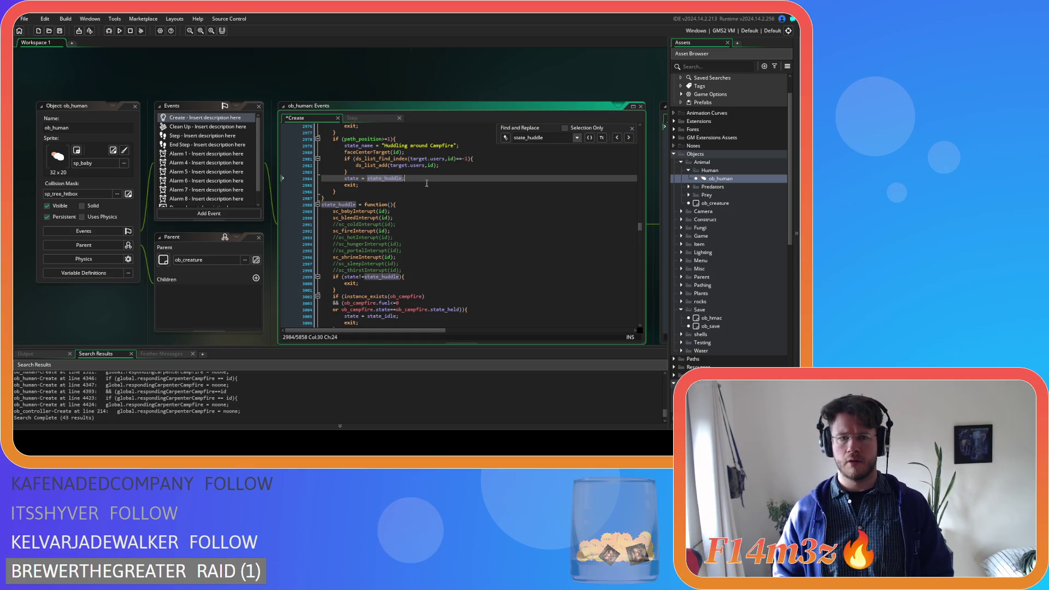
pyautogui.scroll(2, 473, 181)
pyautogui.moveTo(548, 137); pyautogui.dragTo(527, 137)
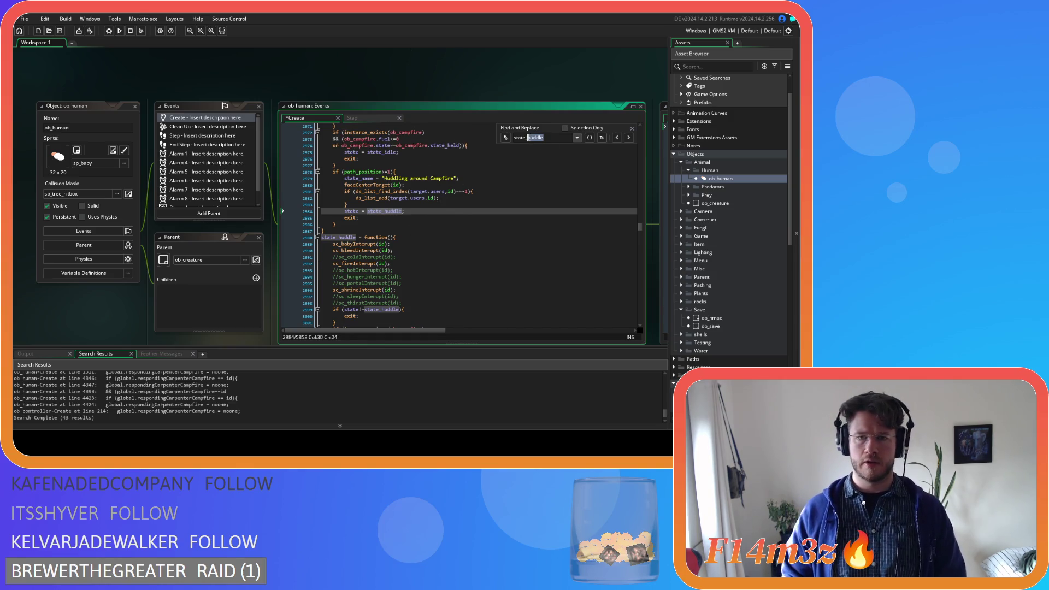
pyautogui.write('cooking')
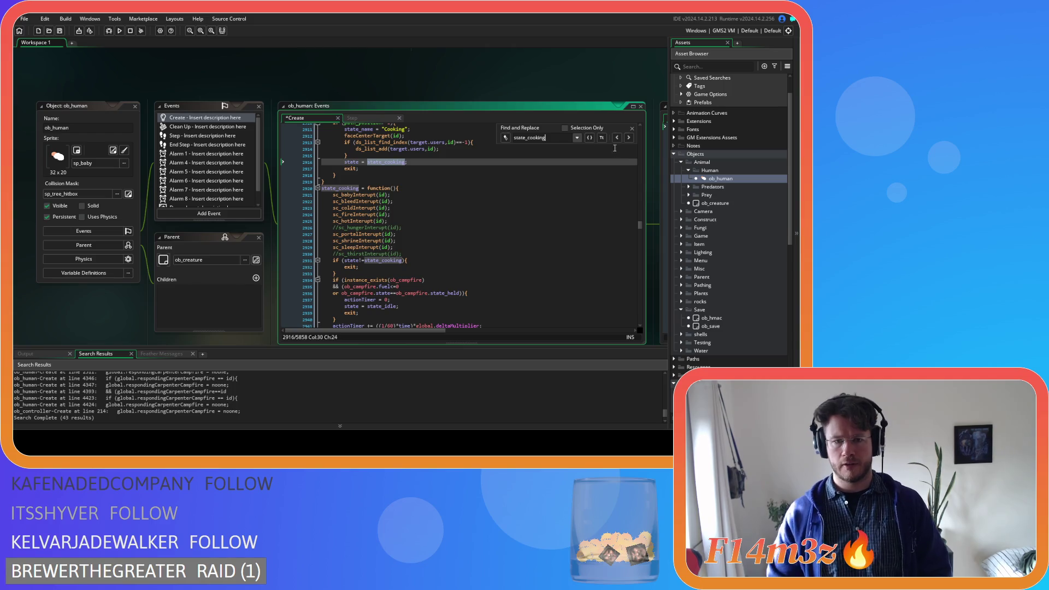
pyautogui.scroll(-5, 523, 254)
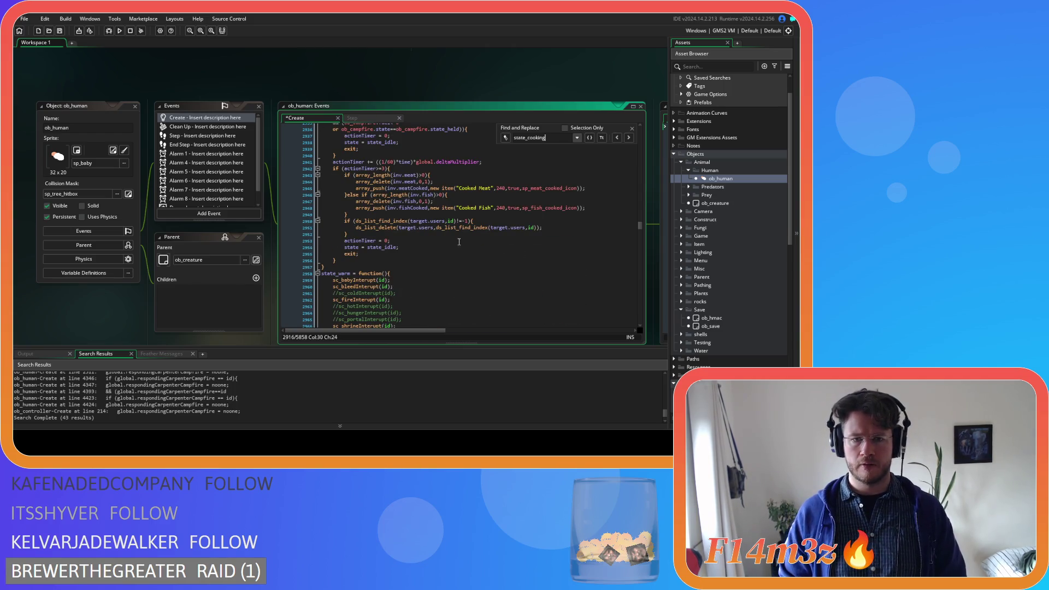
pyautogui.scroll(4, 511, 225)
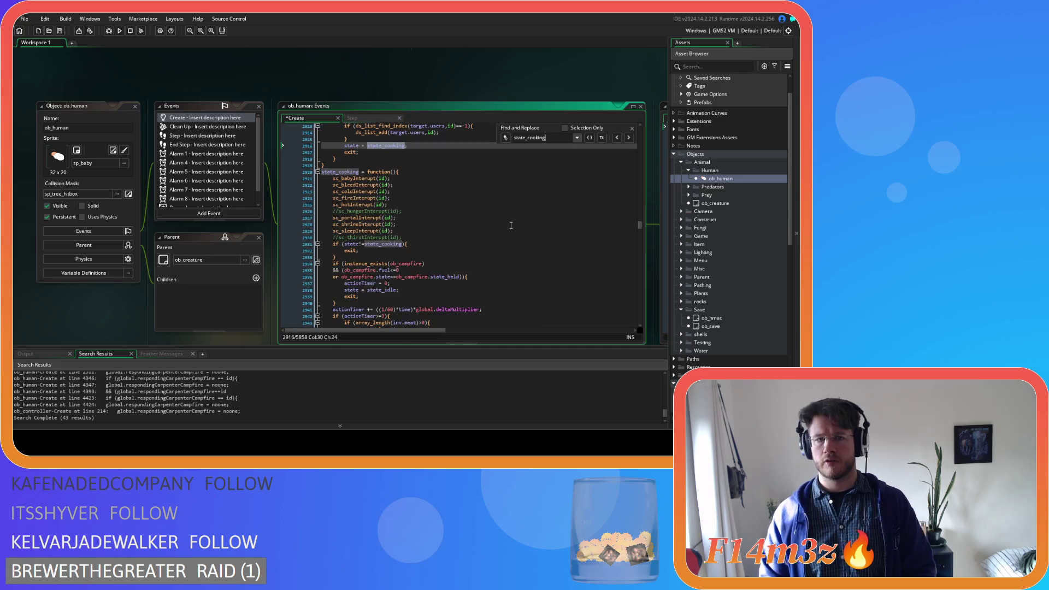
pyautogui.moveTo(565, 138); pyautogui.dragTo(527, 137)
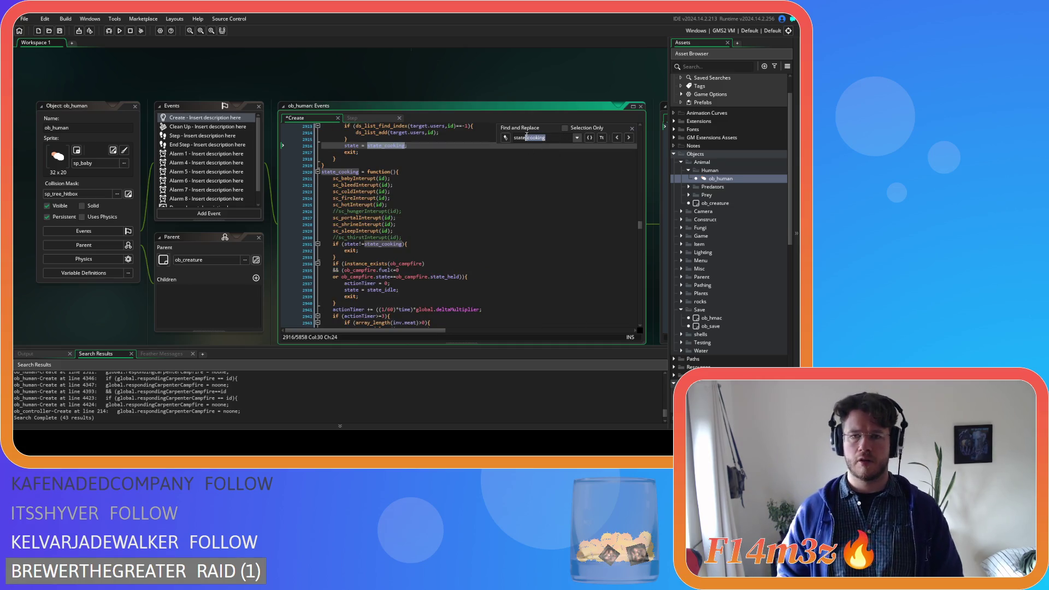
pyautogui.write('unlock;')
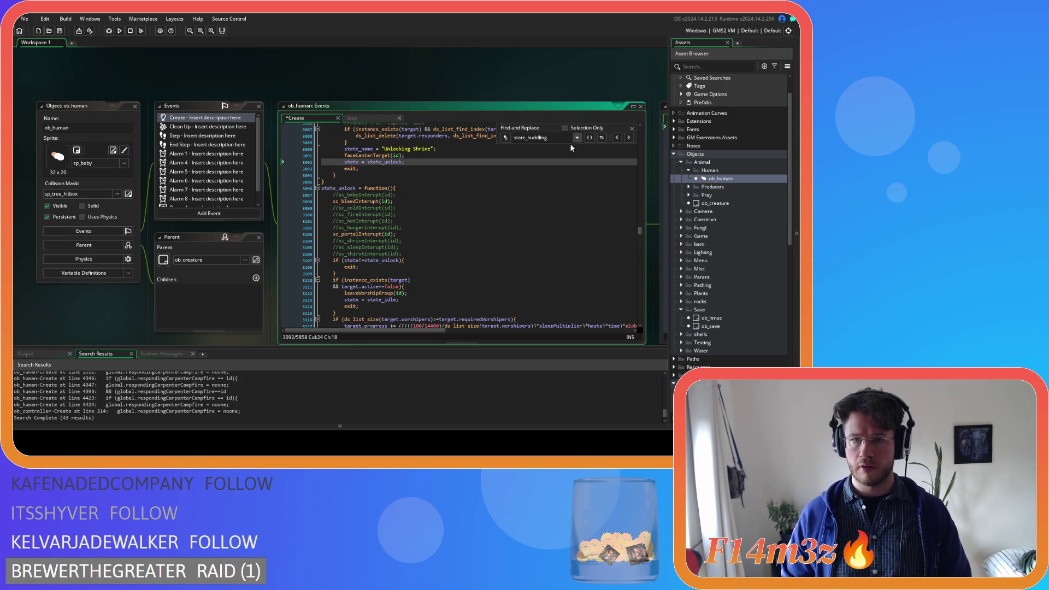
# Step: Paste the target.users removal block into state_huddle's temp>=37 branch and save
pyautogui.press('BackSpace')
pyautogui.press('BackSpace')
pyautogui.press('BackSpace')
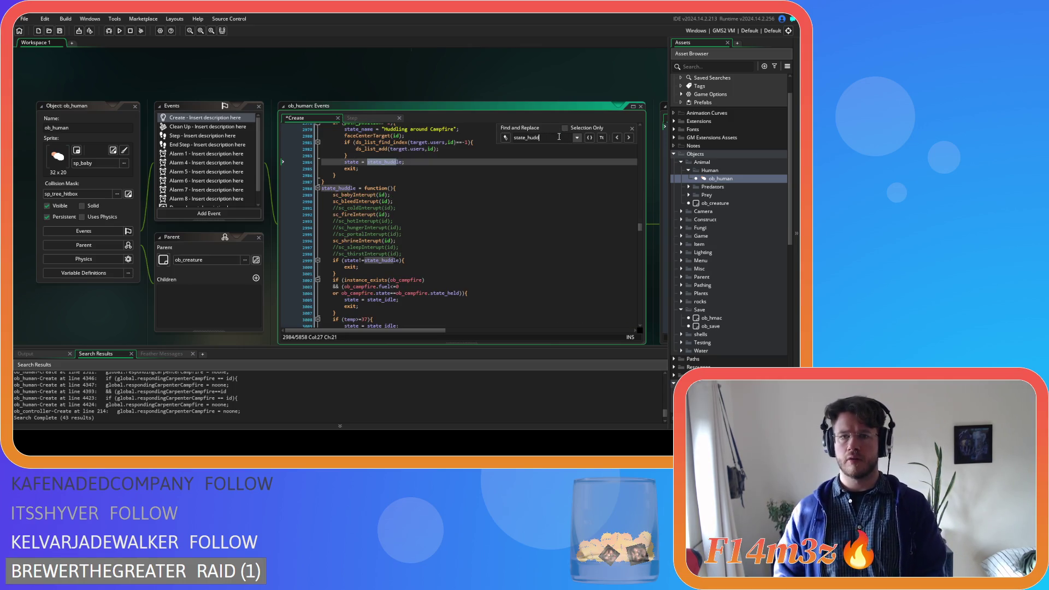
pyautogui.write('le')
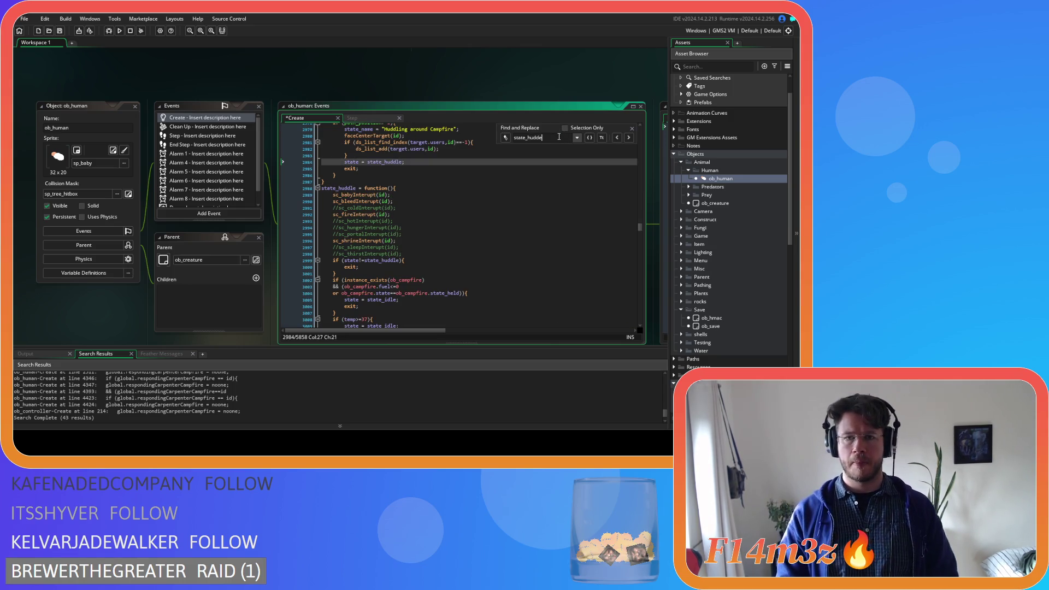
pyautogui.write('e')
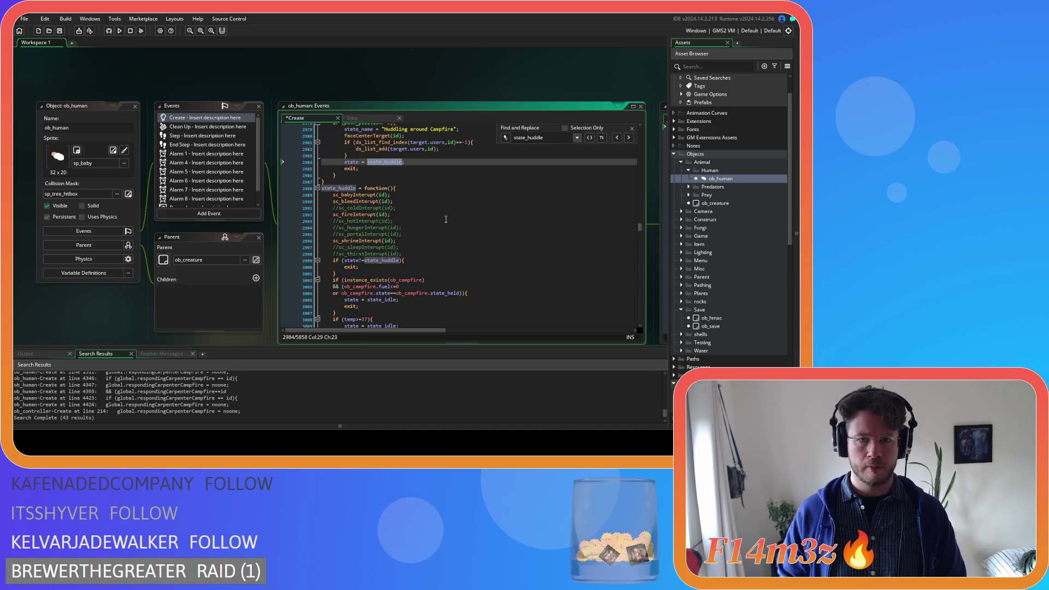
pyautogui.scroll(-4, 446, 219)
pyautogui.click(415, 237)
pyautogui.write('if (ds_list_find_index(target.users,id)!=-1){             ds_list_delete(target.users,ds_list_find_index(target.users,id));         }')
pyautogui.hotkey('ctrl', 's')
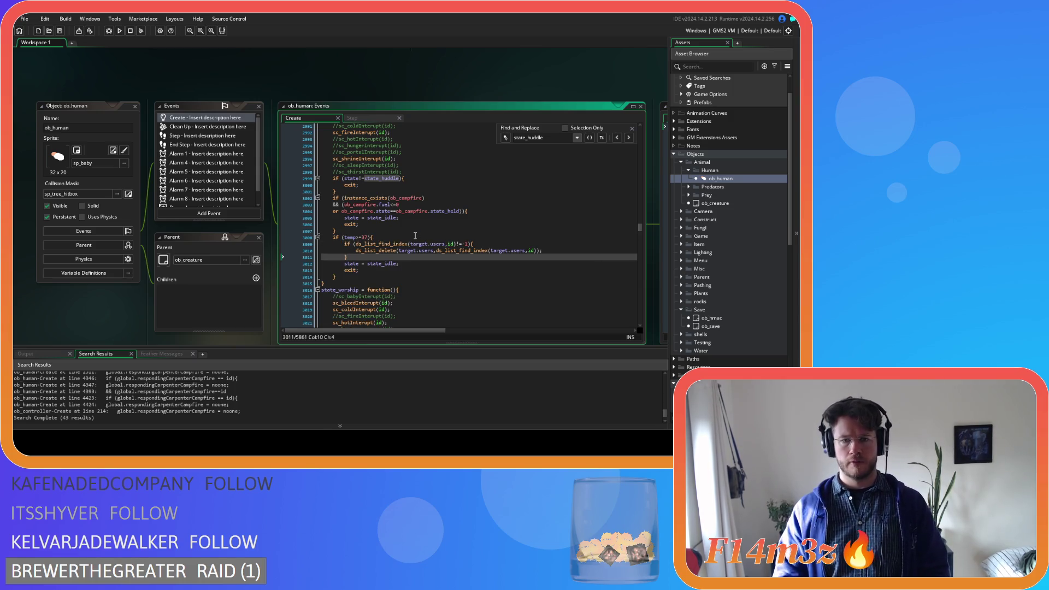
pyautogui.moveTo(528, 138); pyautogui.dragTo(546, 139)
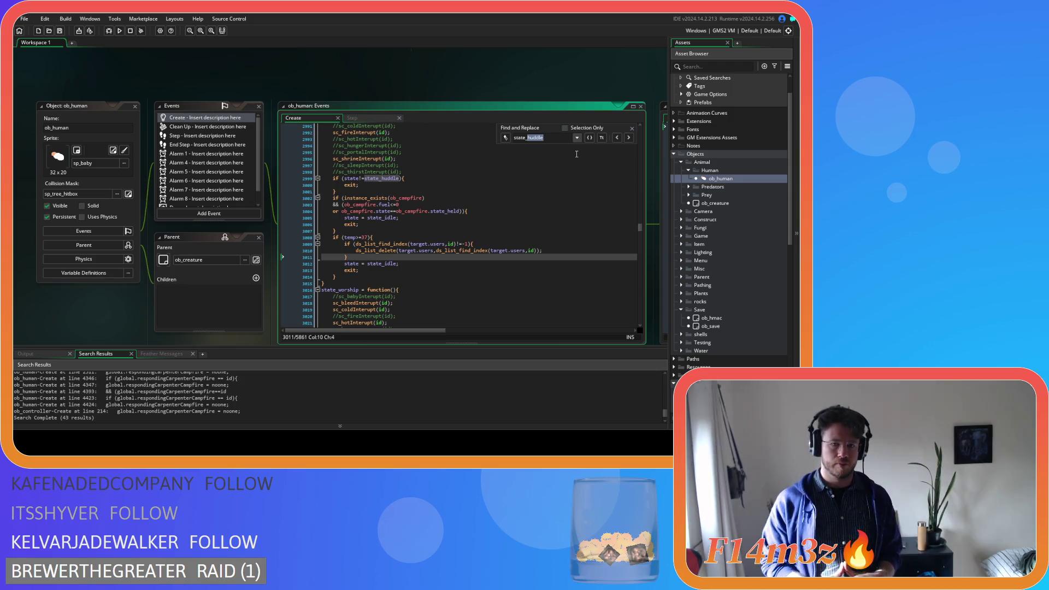
pyautogui.click(530, 197)
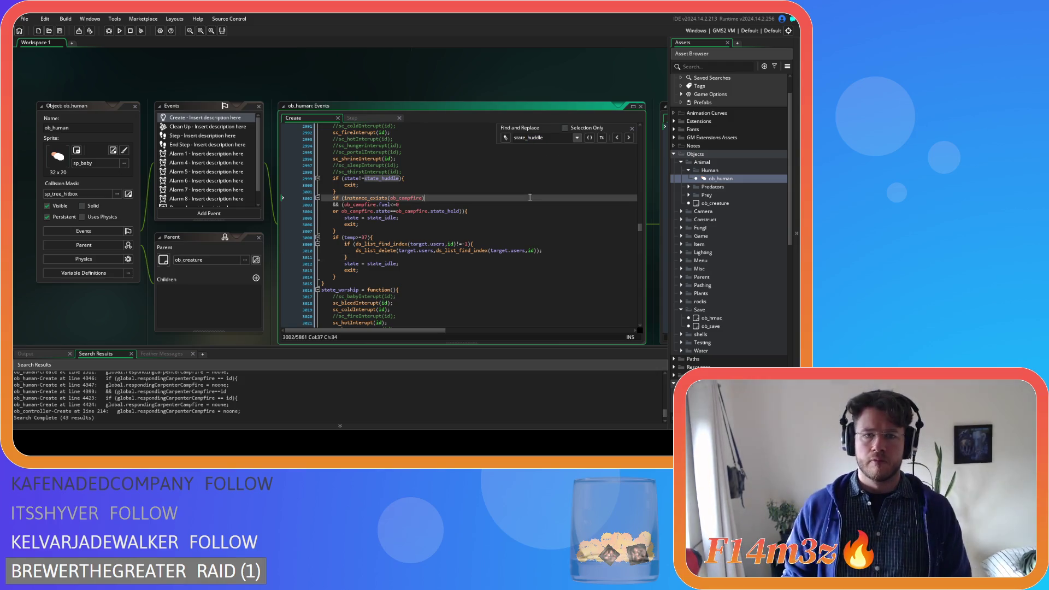
pyautogui.moveTo(556, 140); pyautogui.dragTo(527, 139)
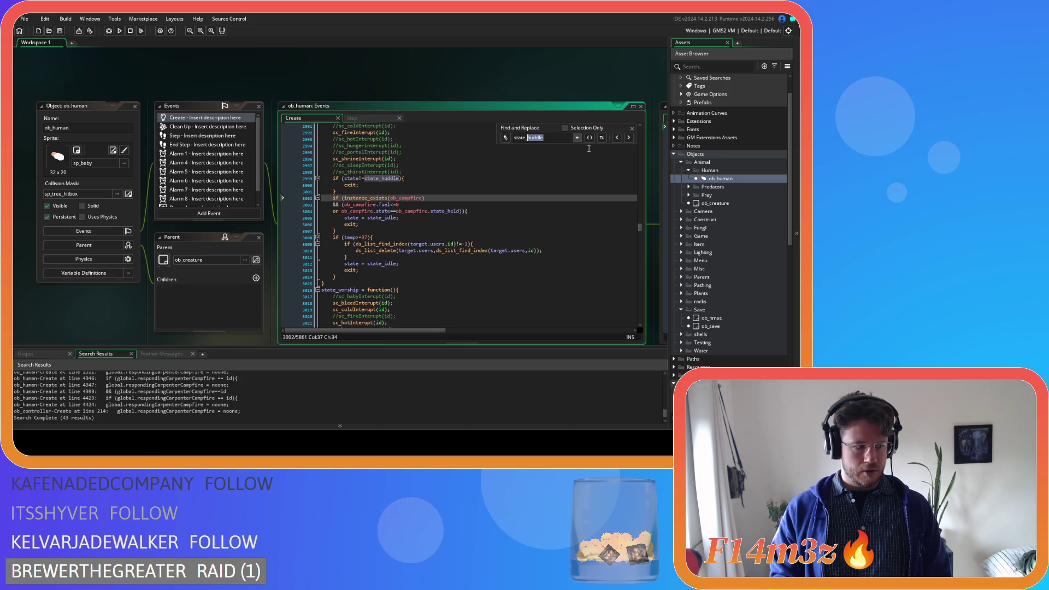
# Step: Review the removal blocks in state_feedingfire and state_cooking
pyautogui.write('feedingf')
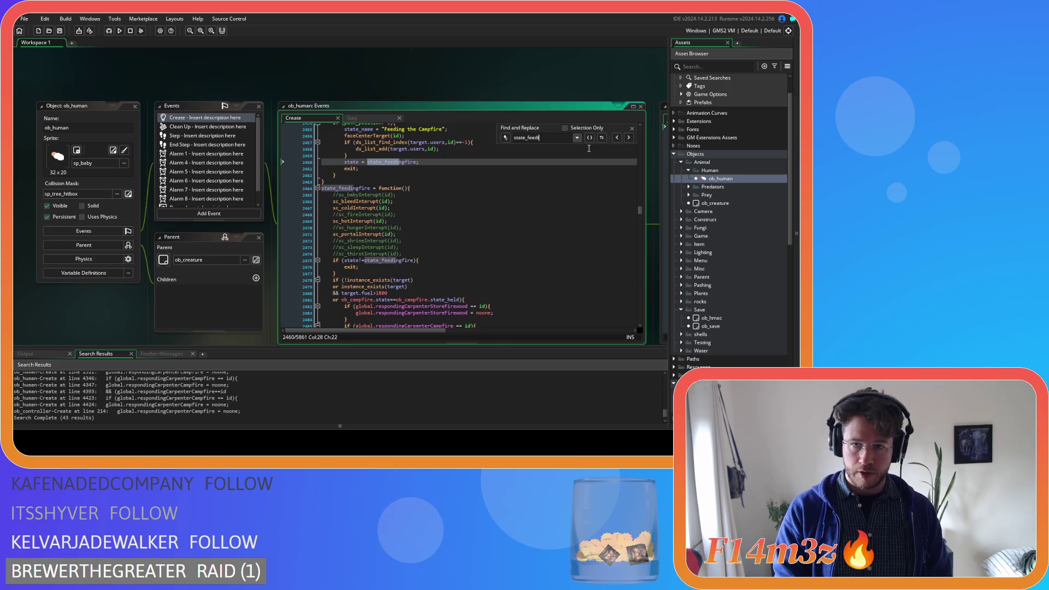
pyautogui.scroll(-15, 433, 250)
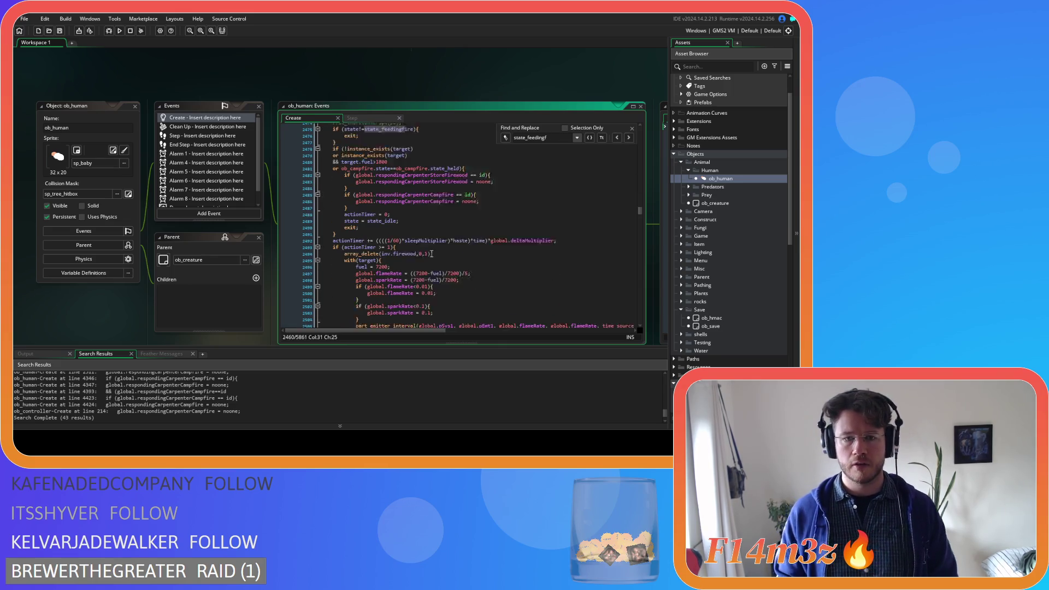
pyautogui.moveTo(348, 248)
pyautogui.mouseDown()
pyautogui.moveTo(350, 306)
pyautogui.moveTo(340, 234)
pyautogui.mouseUp()
pyautogui.moveTo(549, 138); pyautogui.dragTo(527, 137)
pyautogui.write('cooking')
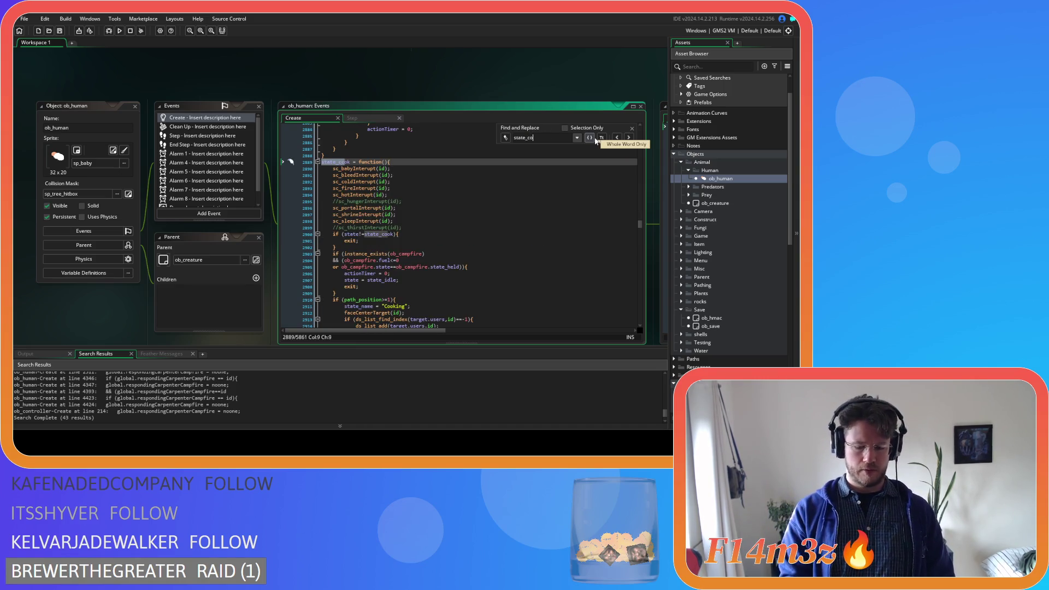
pyautogui.press('Return')
pyautogui.scroll(-3, 533, 248)
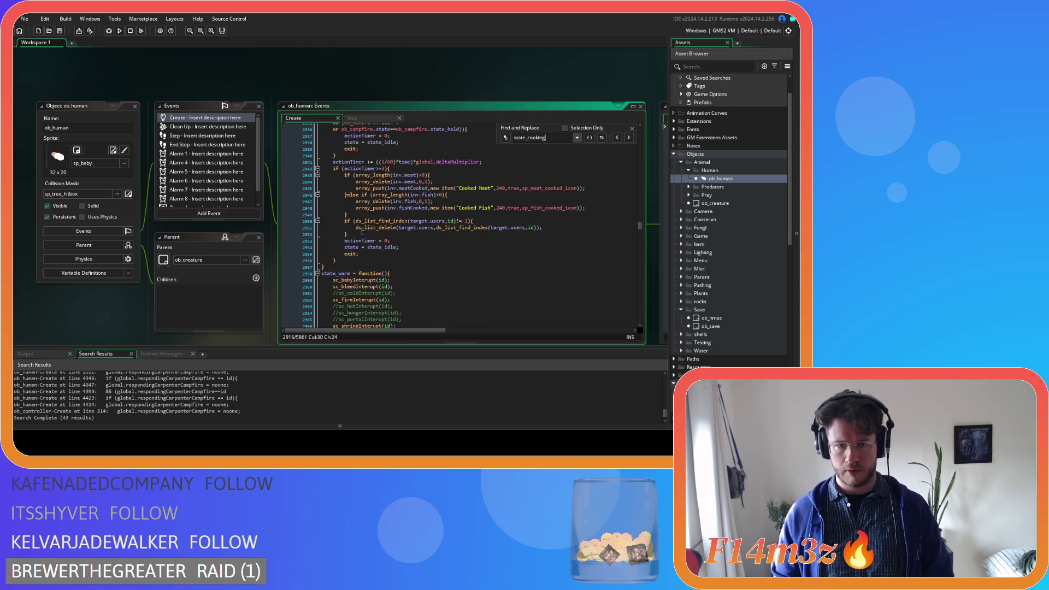
pyautogui.moveTo(364, 227); pyautogui.dragTo(420, 227)
# Step: Return to state_huddle's temp branch and close the search bar
pyautogui.moveTo(552, 137); pyautogui.dragTo(530, 137)
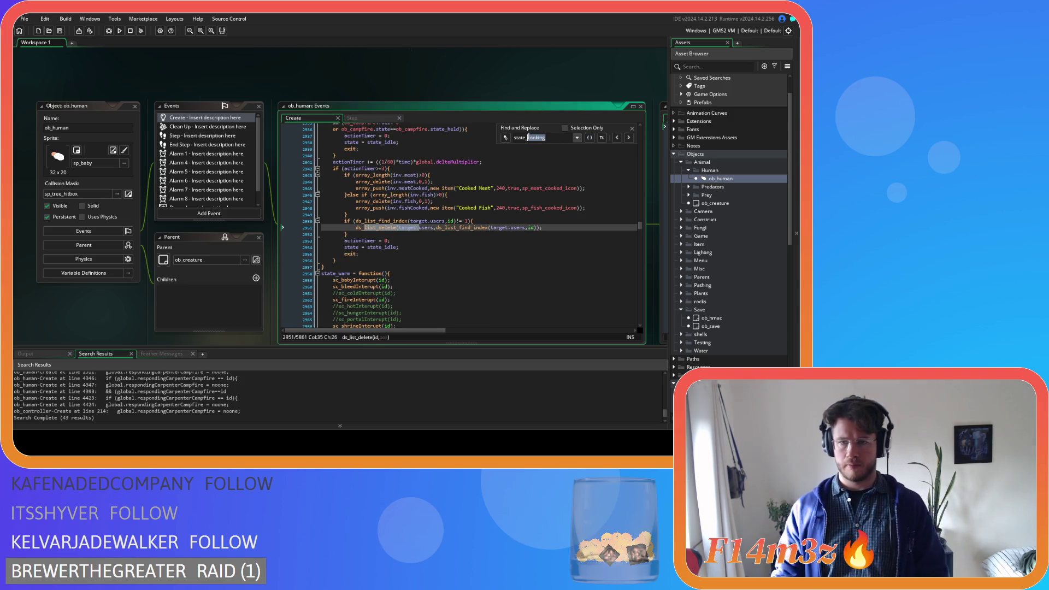
pyautogui.write('huddle')
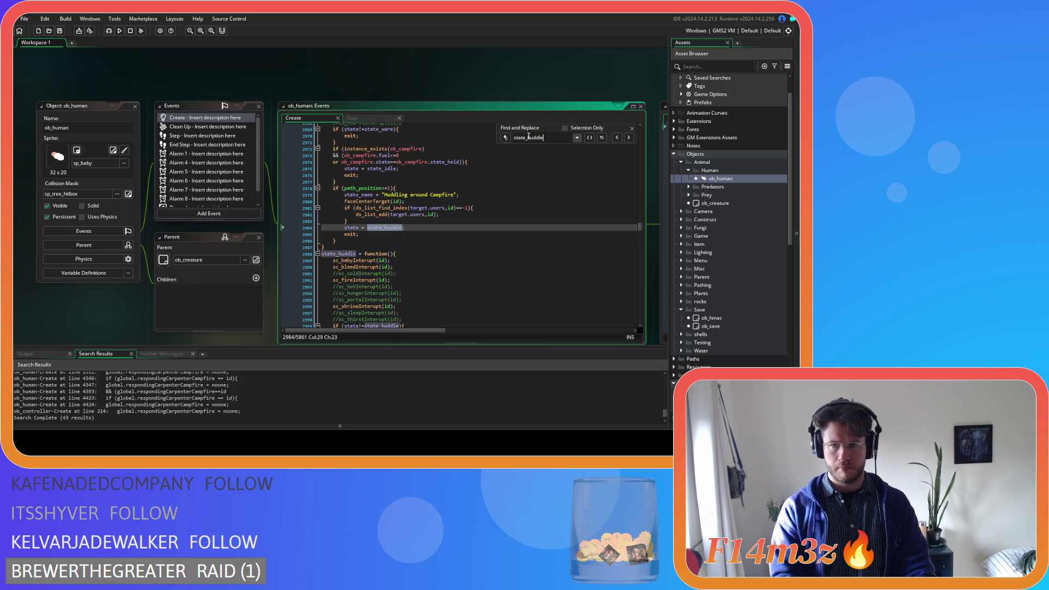
pyautogui.click(411, 214)
pyautogui.scroll(-10, 430, 230)
pyautogui.click(449, 201)
pyautogui.press('Escape')
pyautogui.press('Up')
pyautogui.press('Up')
pyautogui.press('Up')
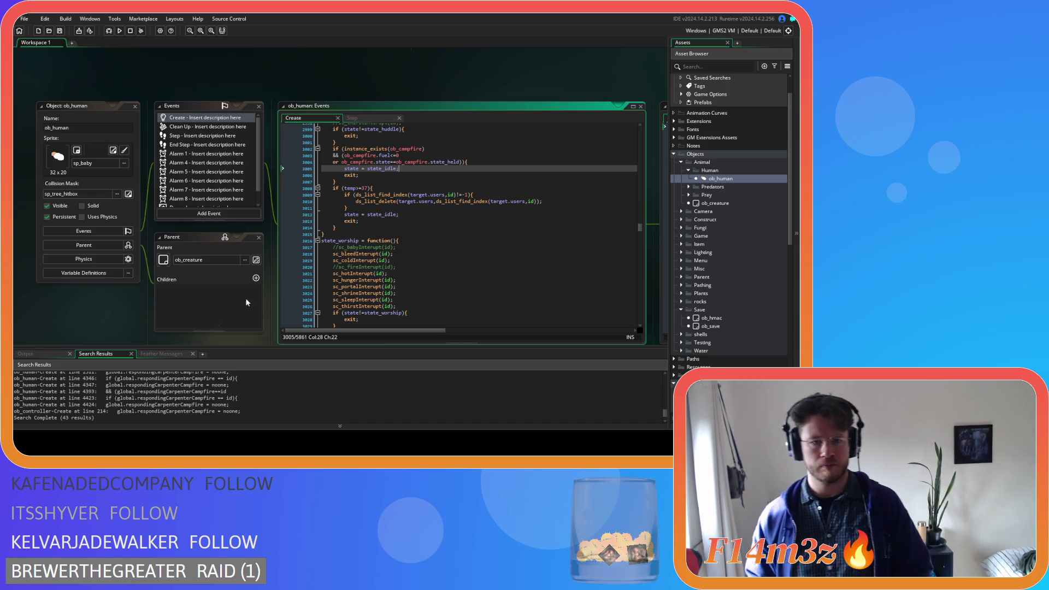
# Step: Add the target.users removal block inside state_huddle's campfire branch and save
pyautogui.click(415, 188)
pyautogui.scroll(4, 437, 232)
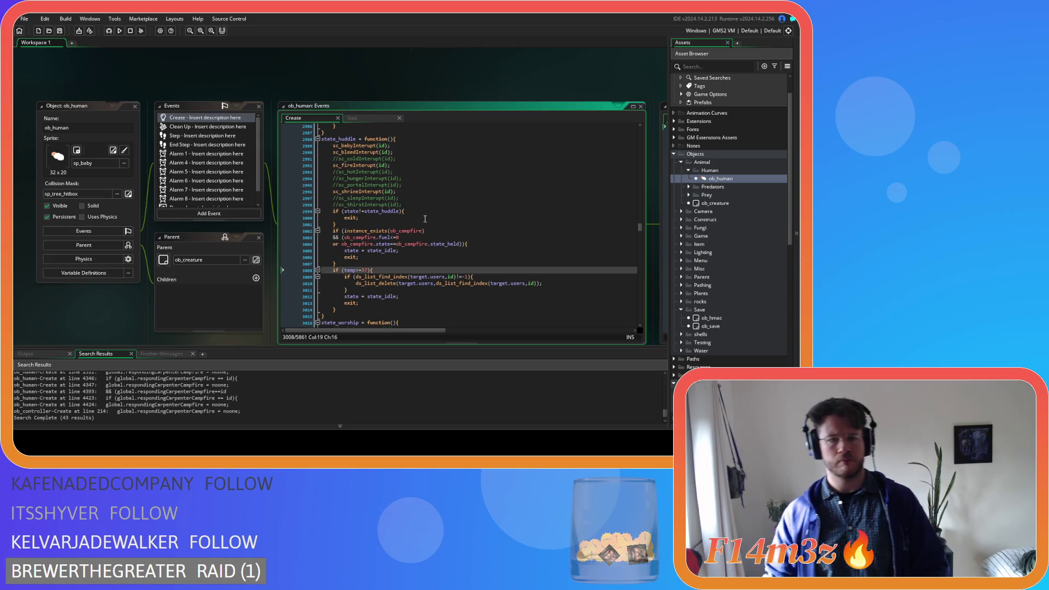
pyautogui.click(426, 211)
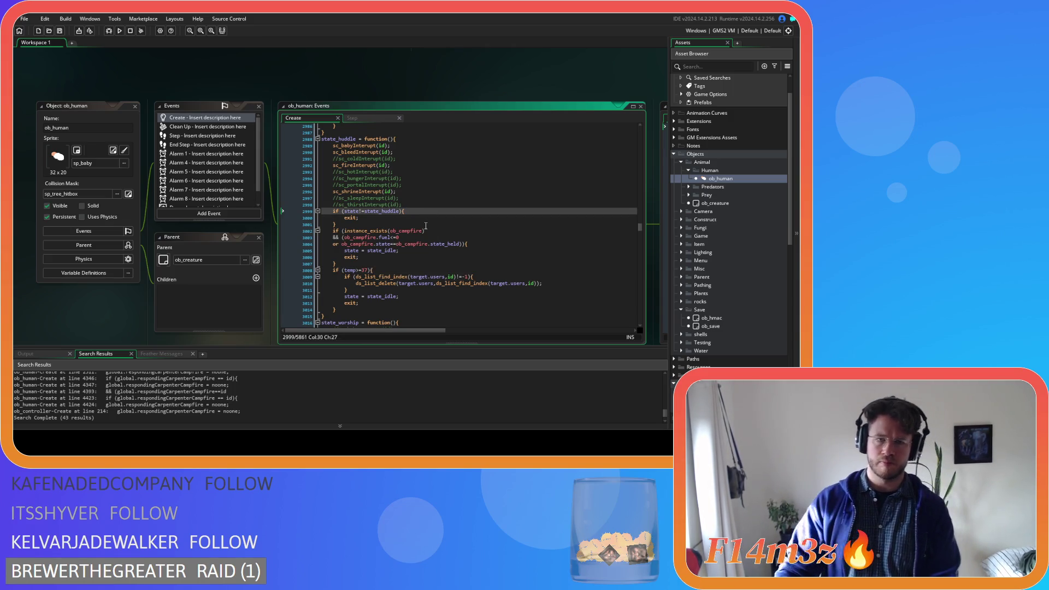
pyautogui.click(494, 244)
pyautogui.press('Return')
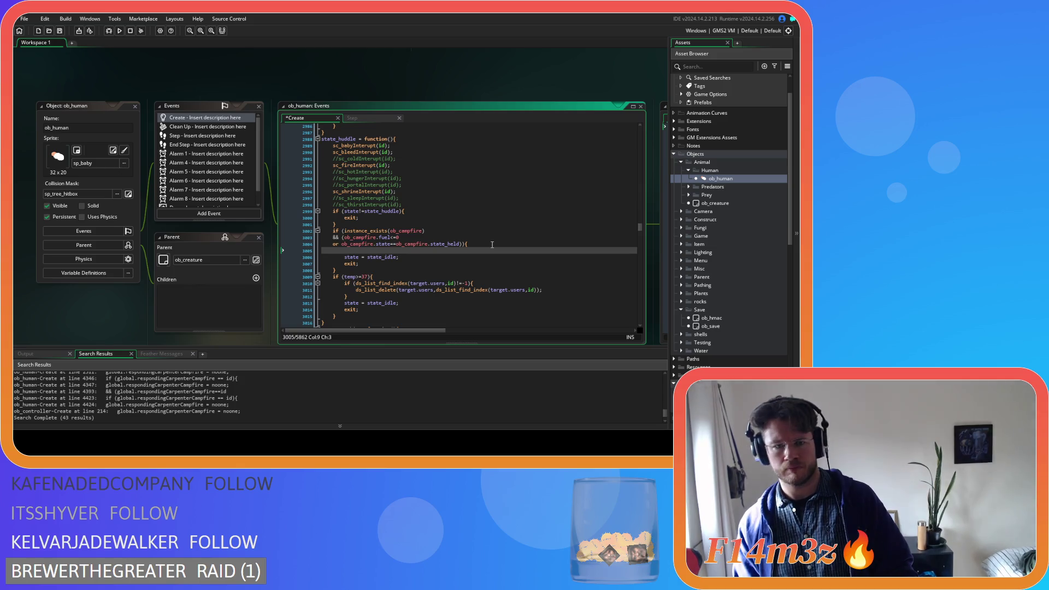
pyautogui.write('if (ds_list_find_index(target.users,id)!=-1){ \t\t\tds_list_delete(target.users,ds_list_find_index(target.users,id)); \t\t}')
pyautogui.hotkey('ctrl', 's')
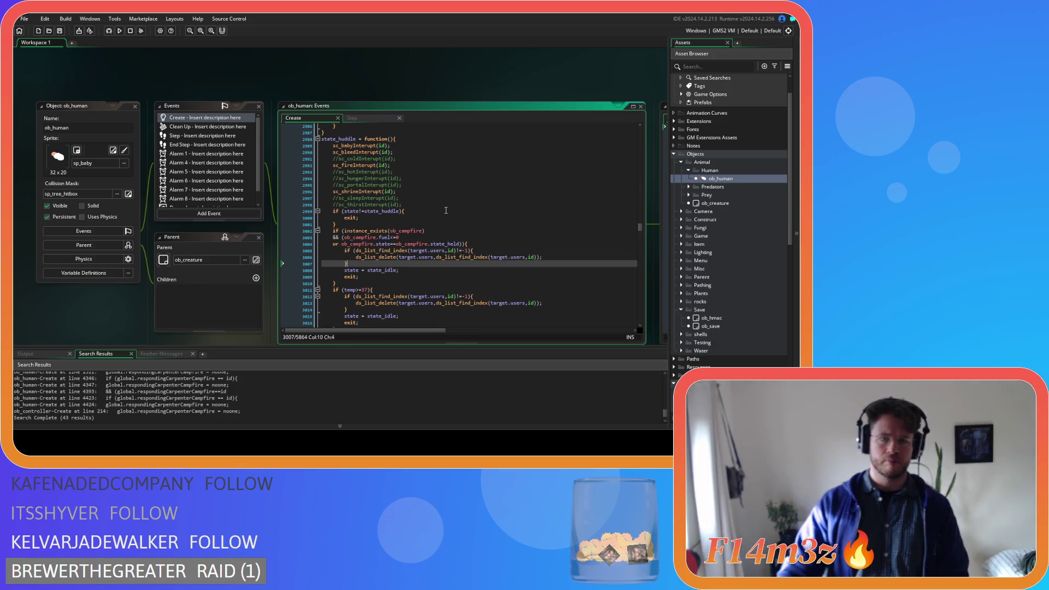
# Step: Add the same removal block after state_cooking's campfire condition
pyautogui.click(434, 196)
pyautogui.hotkey('ctrl', 'f')
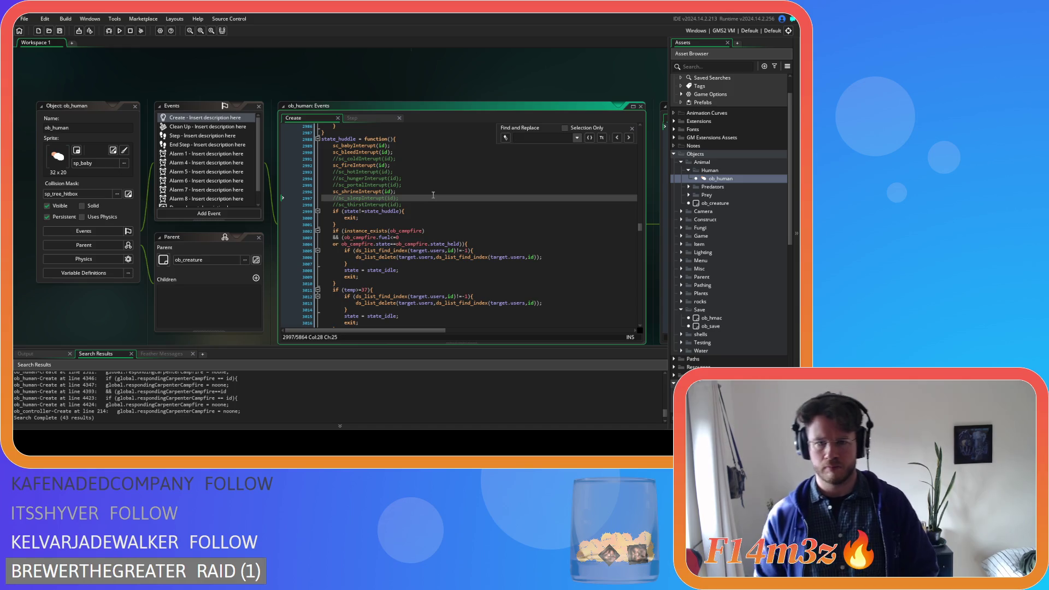
pyautogui.write('state_co')
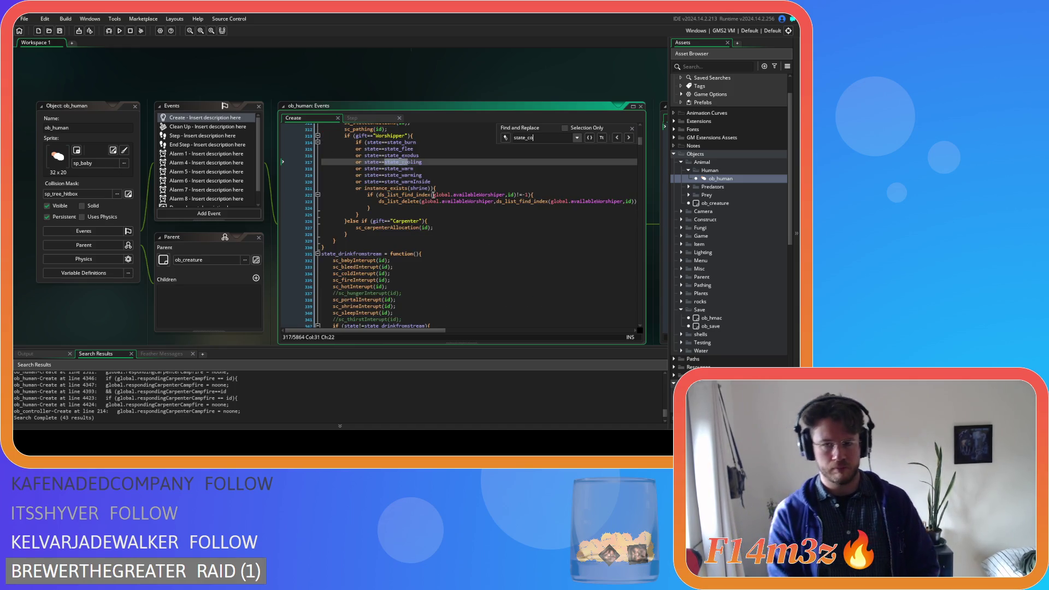
pyautogui.write('okin')
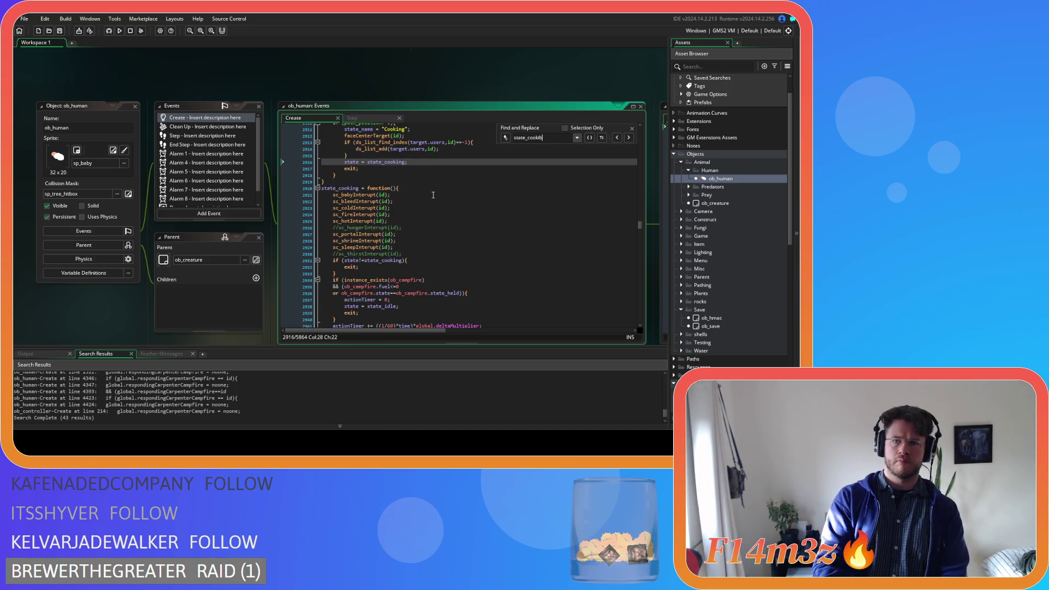
pyautogui.write('gg')
pyautogui.scroll(-3, 433, 195)
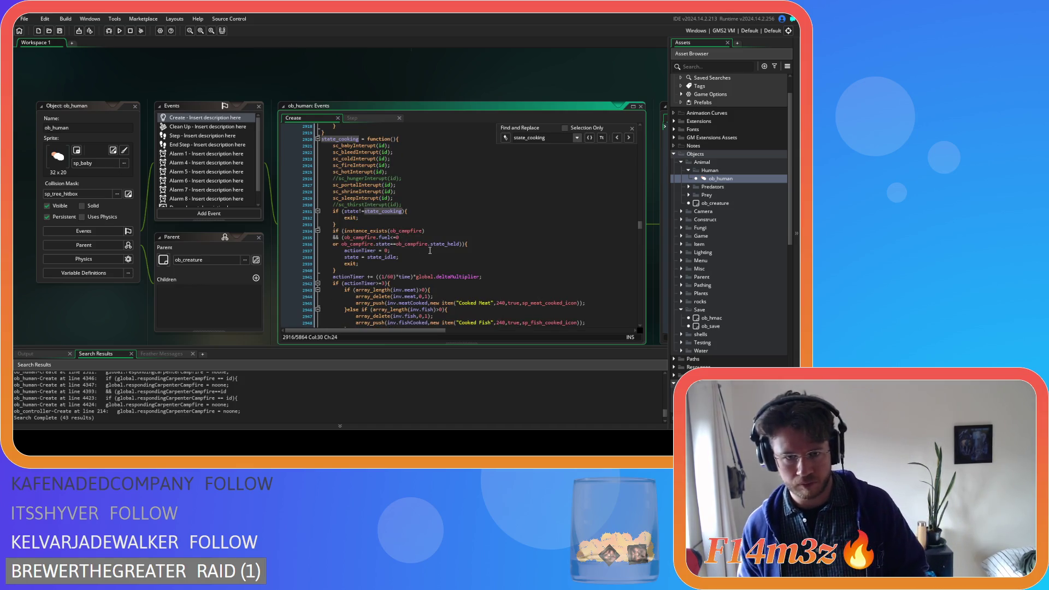
pyautogui.click(483, 244)
pyautogui.press('Return')
pyautogui.write('if (ds_list_find_index(target.users,id)!=-1){ \t\t\tds_list_delete(target.users,ds_list_find_index(target.users,id)); \t\t}')
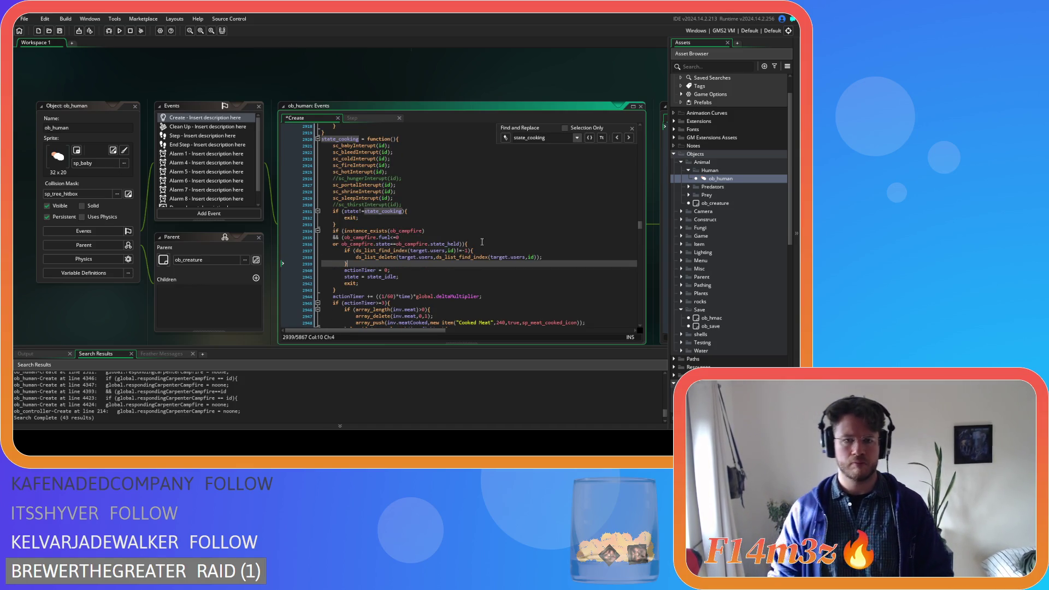
# Step: Add the removal block after state_feedingfire's campfire check, then close Find and Replace
pyautogui.moveTo(553, 140); pyautogui.dragTo(528, 140)
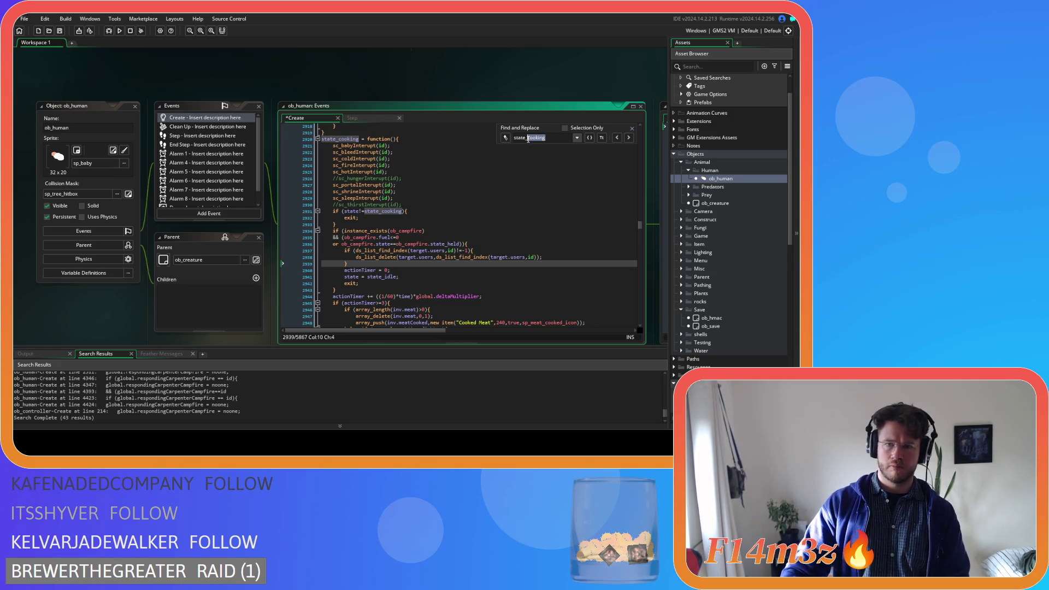
pyautogui.write('feeding')
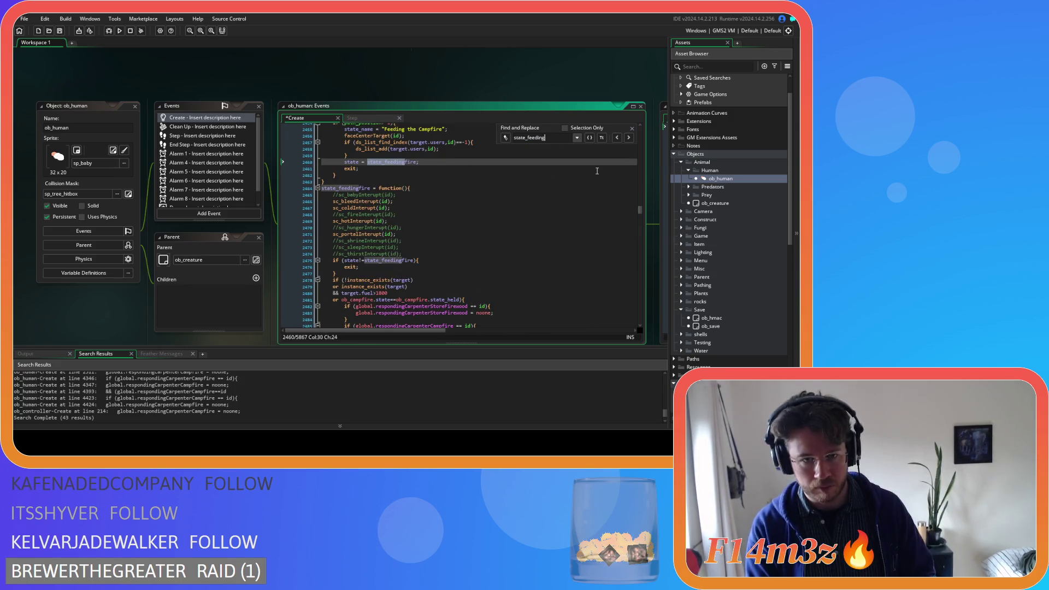
pyautogui.scroll(-2, 434, 232)
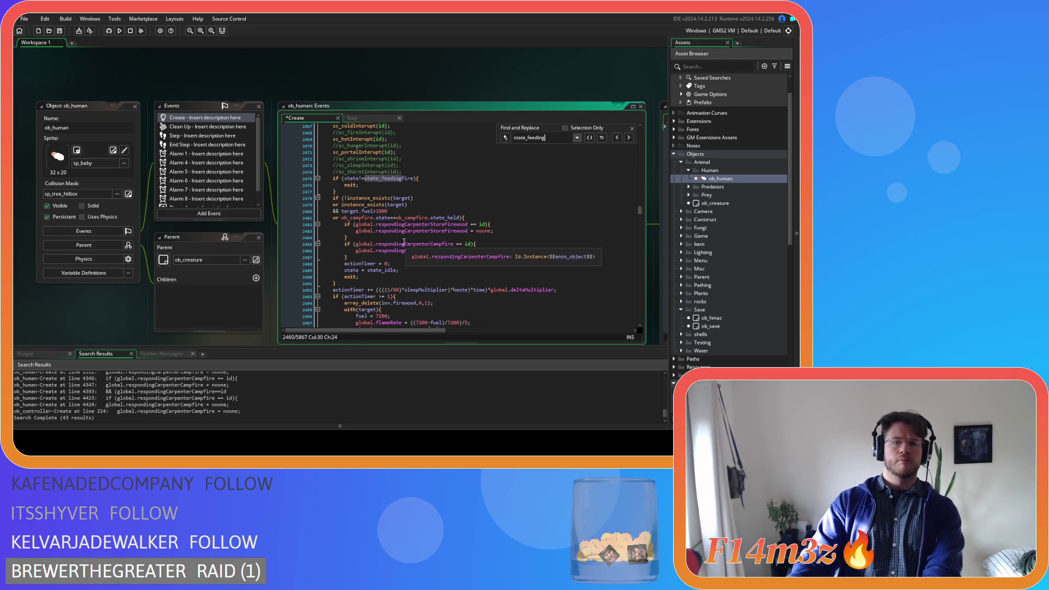
pyautogui.click(372, 257)
pyautogui.press('Return')
pyautogui.write('if (ds_list_find_index(target.users,id)!=-1){ \t\t\tds_list_delete(target.users,ds_list_find_index(target.users,id)); \t\t}')
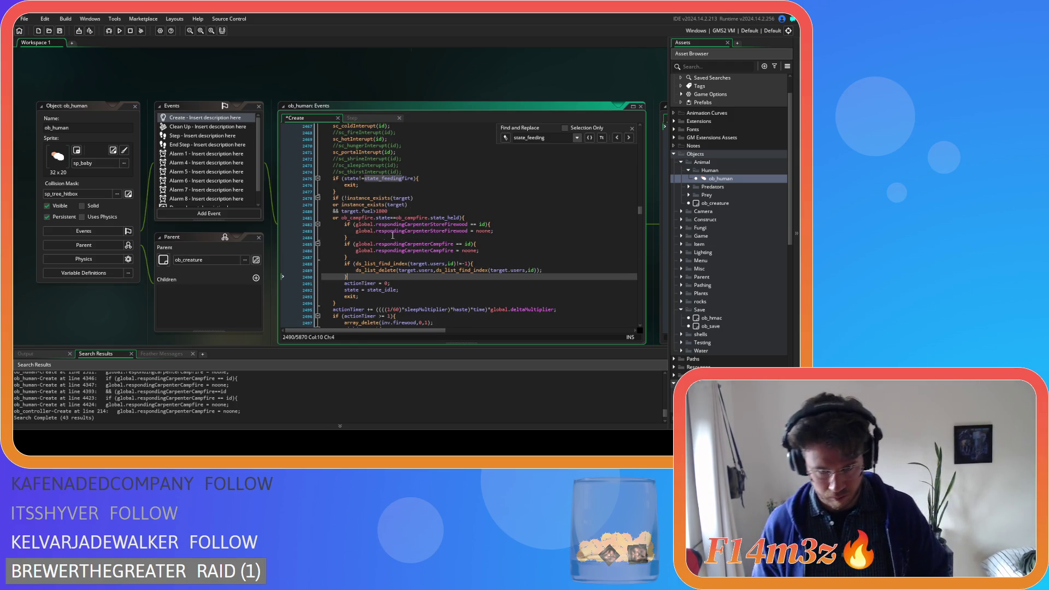
pyautogui.click(632, 128)
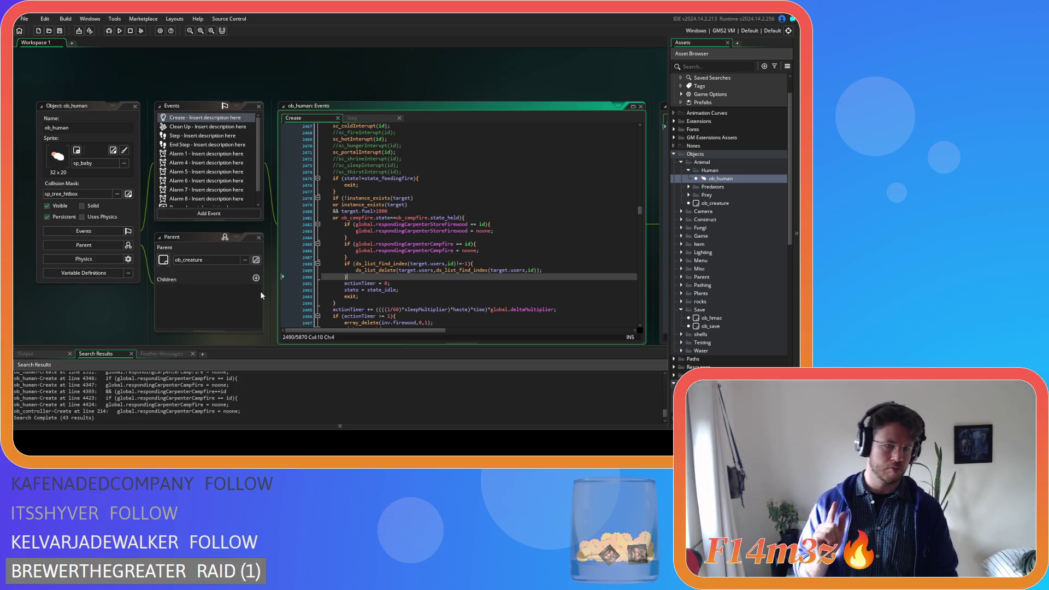
# Step: Open ob_human's Step code at the Guard gift's state_exitPortal line, around line 957
pyautogui.click(202, 135)
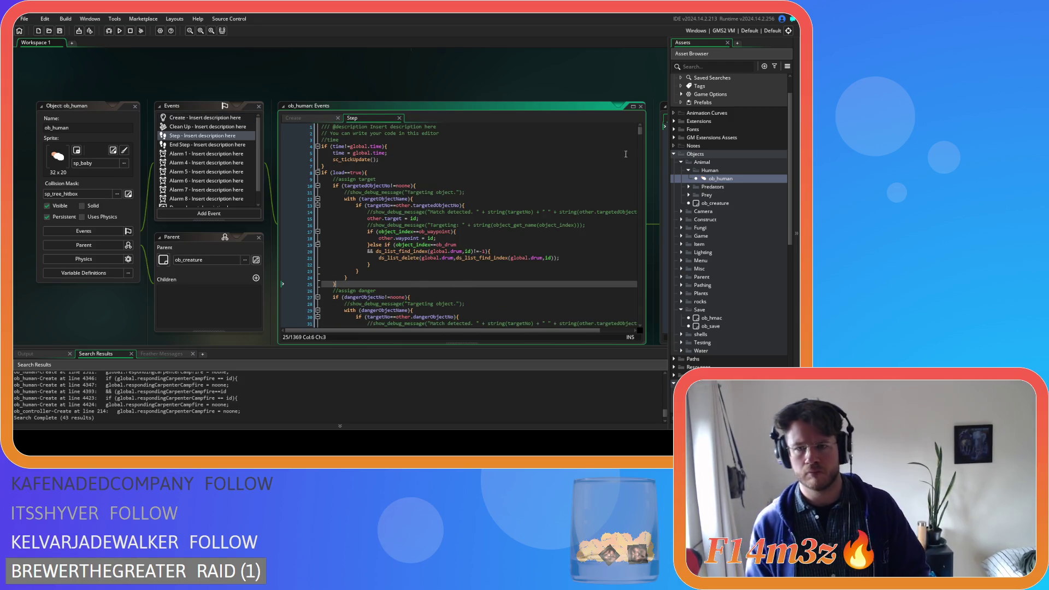
pyautogui.moveTo(639, 133); pyautogui.dragTo(640, 265)
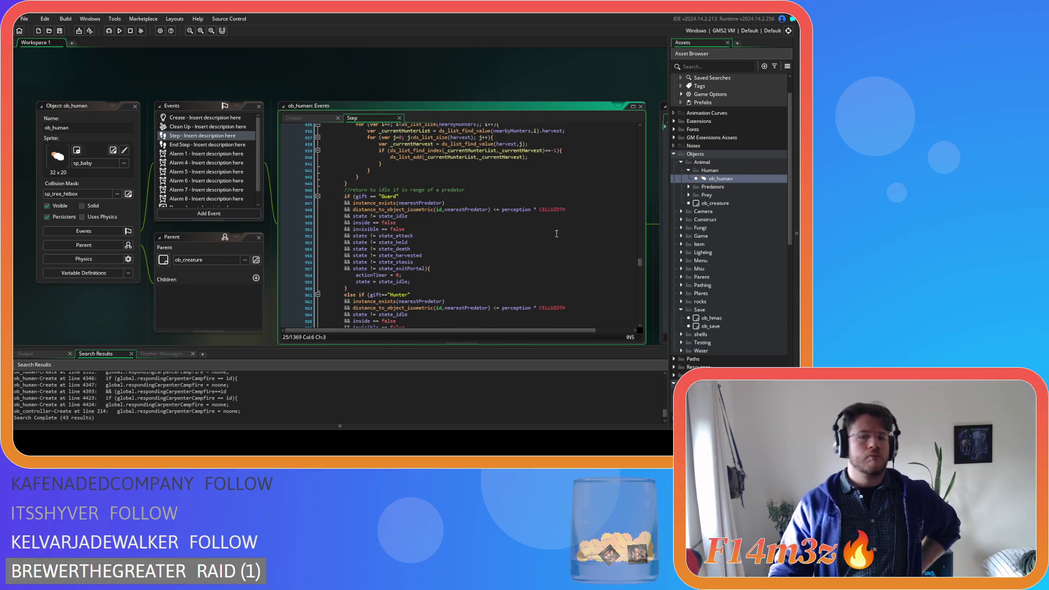
pyautogui.scroll(-4, 556, 234)
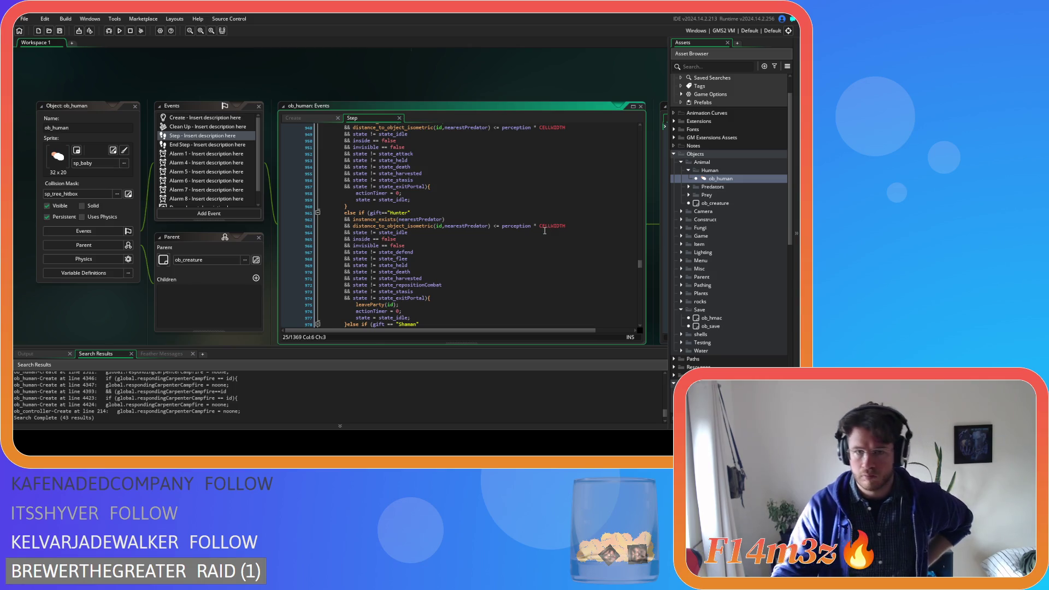
pyautogui.scroll(2, 545, 227)
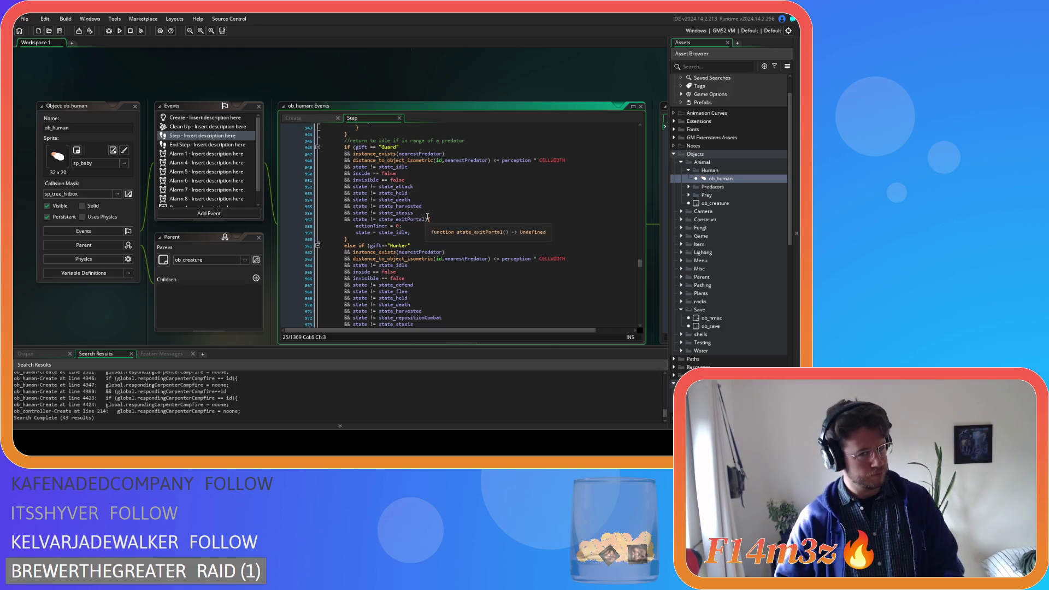
pyautogui.write('){')
pyautogui.click(436, 219)
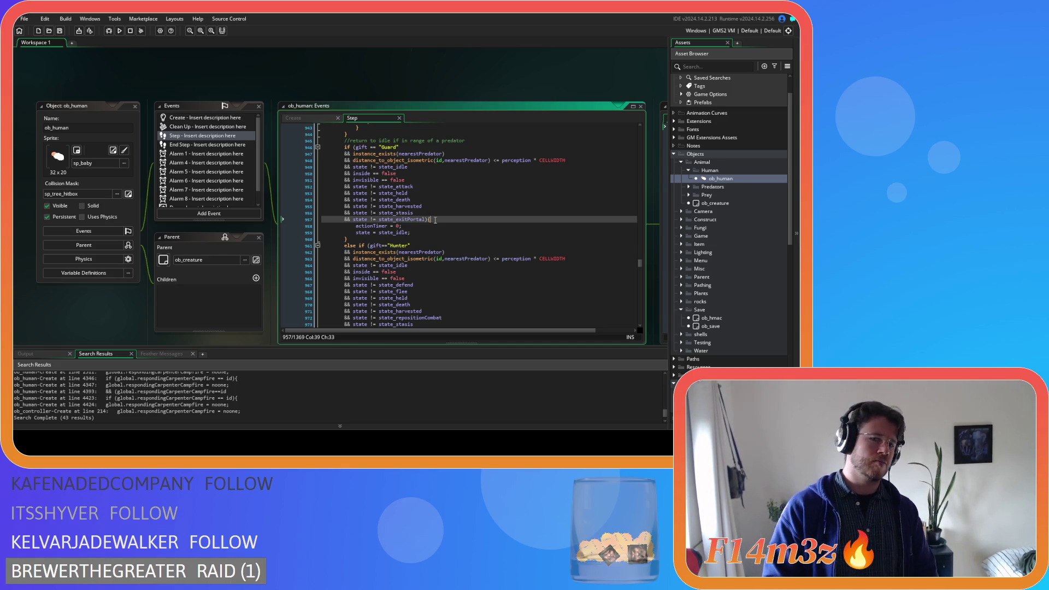
# Step: In the Guard branch, wrap the pasted ds_list_delete code in an if (instance_exists(target) && target.object_index==) block and indent it
pyautogui.press('Return')
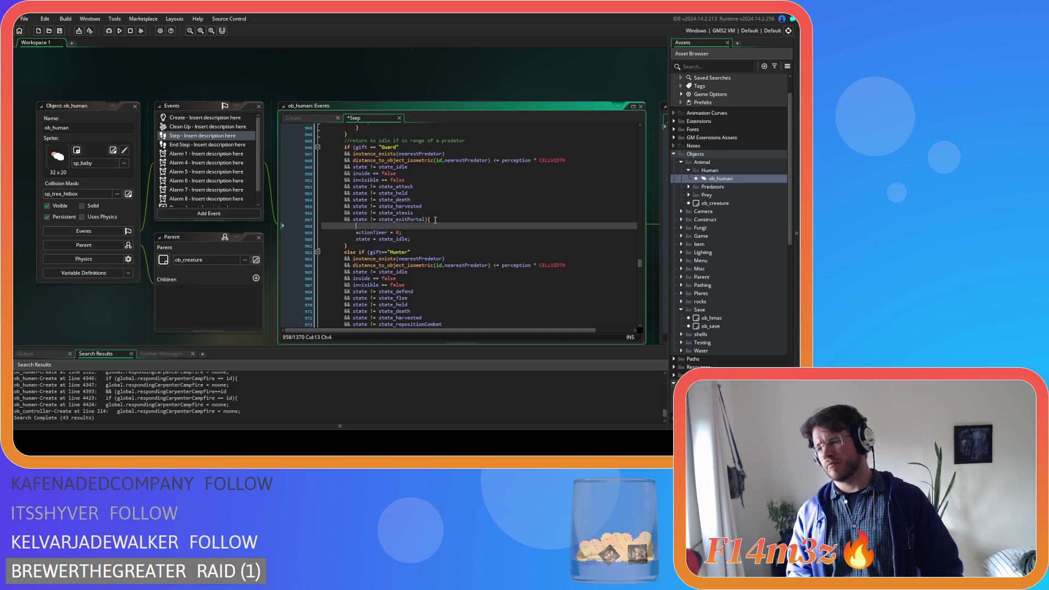
pyautogui.write('if ')
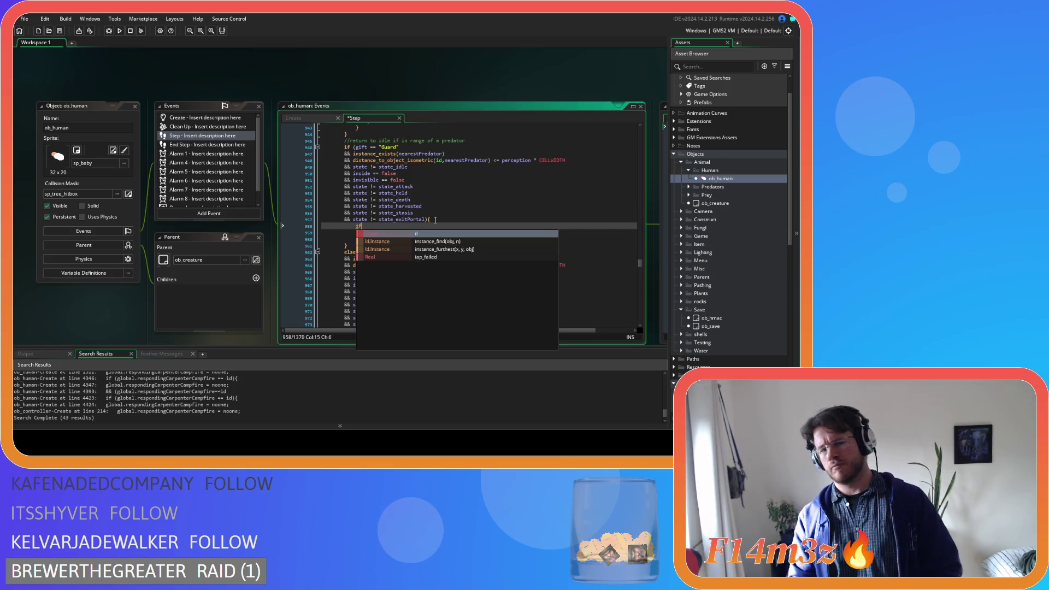
pyautogui.write('(')
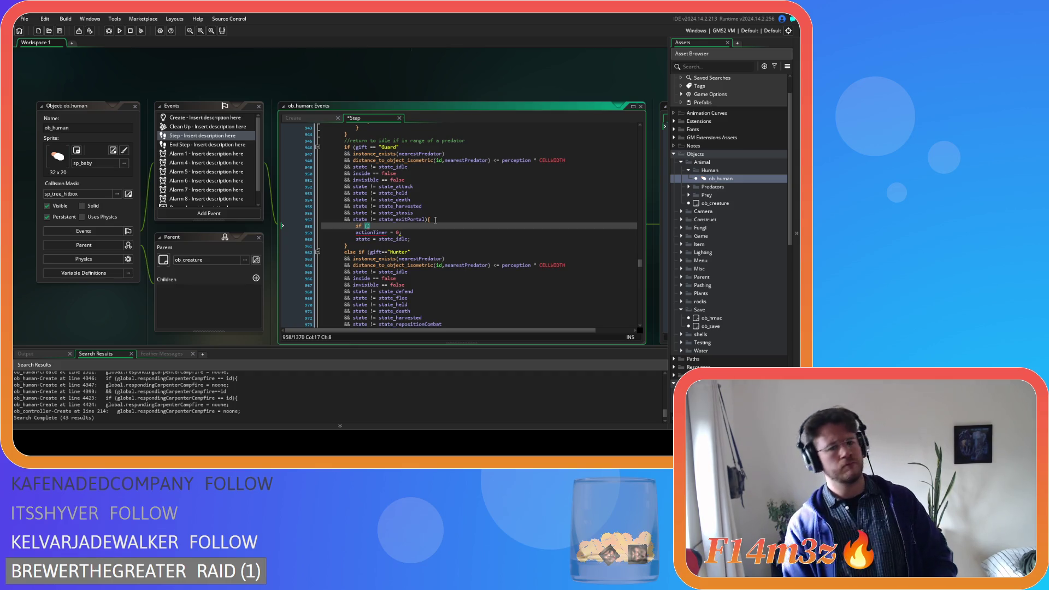
pyautogui.write('instance')
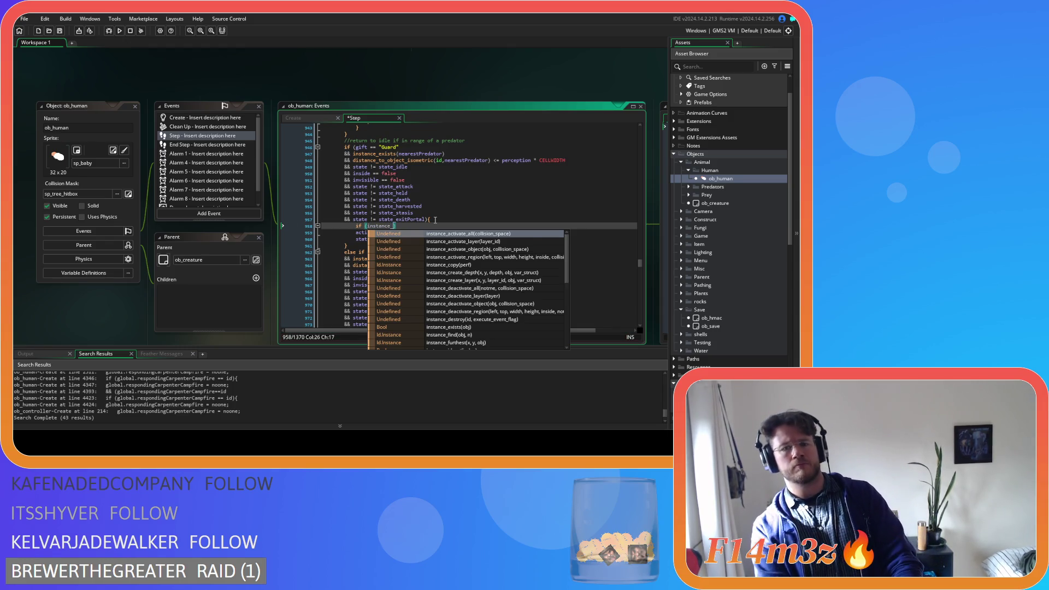
pyautogui.write('_exists(')
pyautogui.write('target')
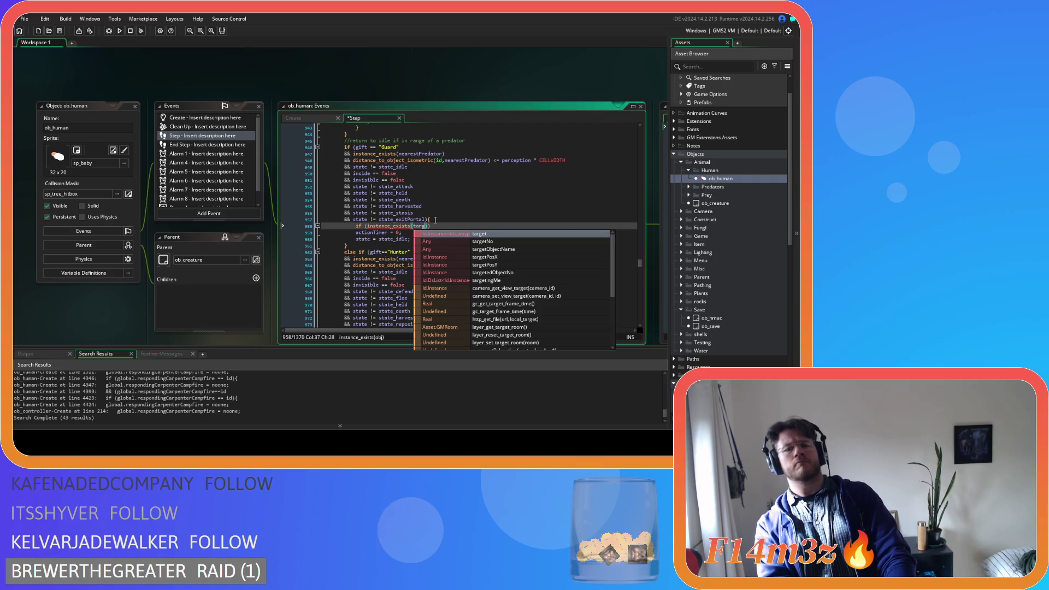
pyautogui.press('End')
pyautogui.press('Return')
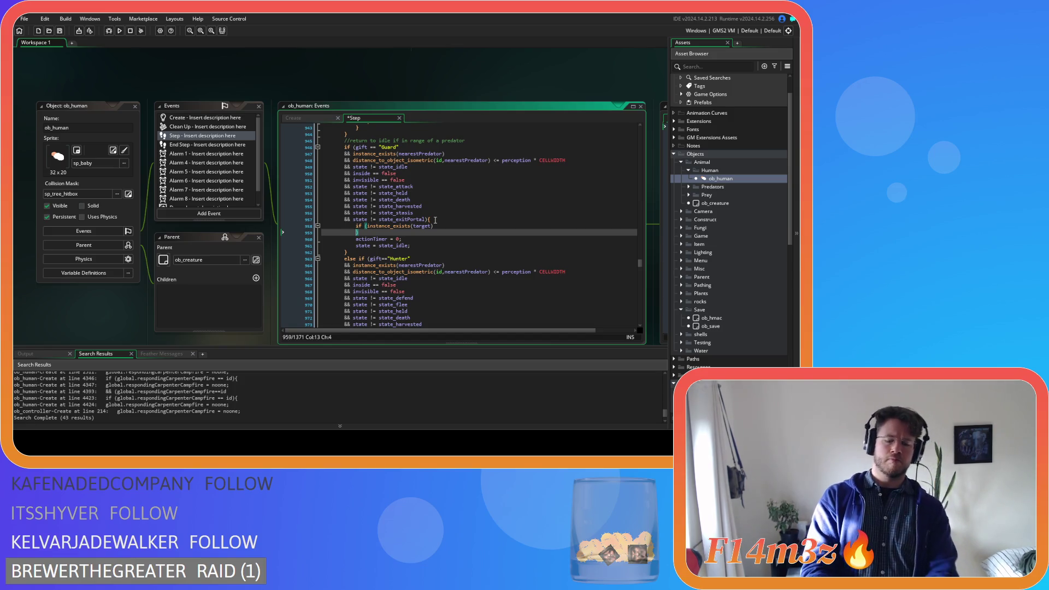
pyautogui.write('&& target.object_ind')
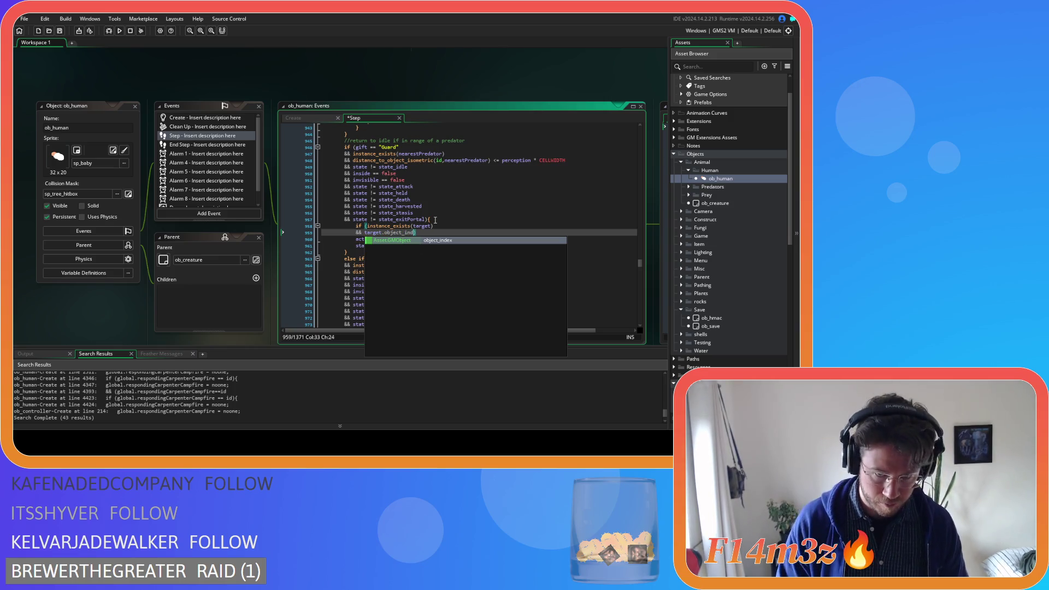
pyautogui.press('Return')
pyautogui.write('==')
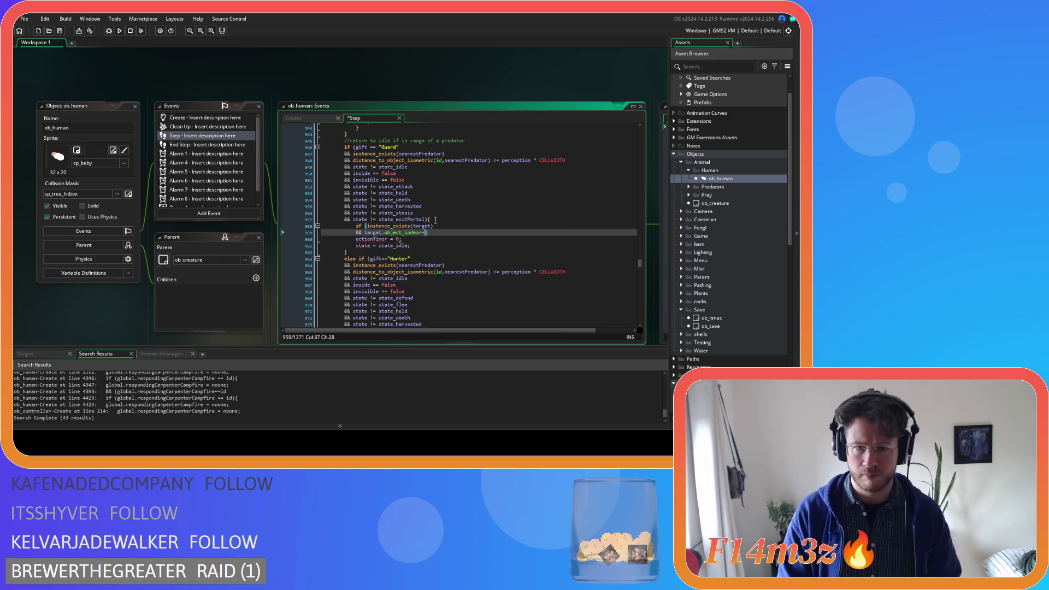
pyautogui.press('End')
pyautogui.write('{')
pyautogui.press('Return')
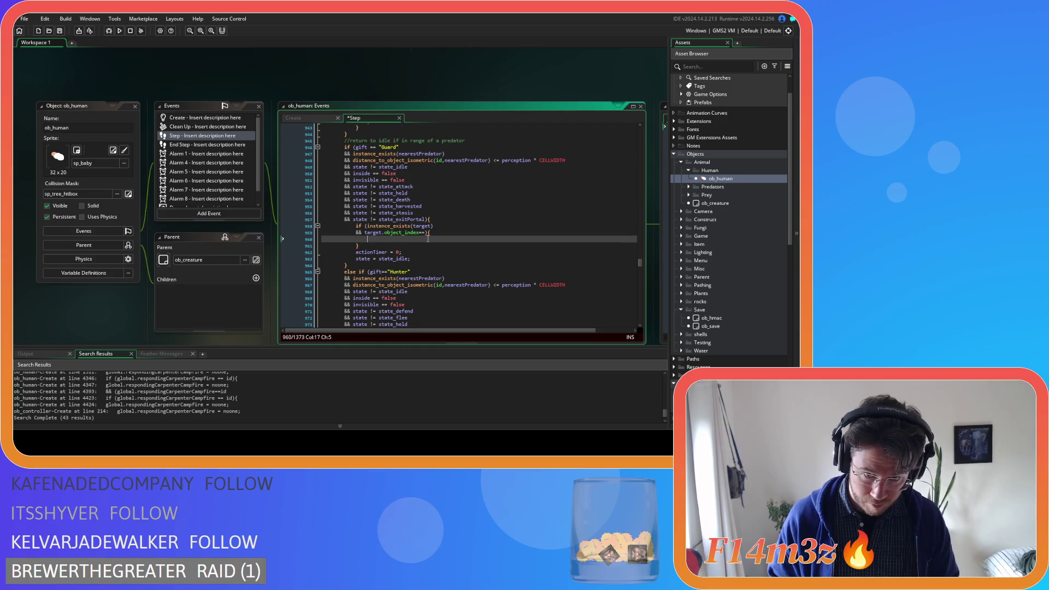
pyautogui.write('if (ds_list_find_index(target.users,id)!=-1){ \t\t\tds_list_delete(target.users,ds_list_find_index(target.users,id)); \t\t}')
pyautogui.hotkey('shift', 'Up')
pyautogui.press('Tab')
pyautogui.press('Home')
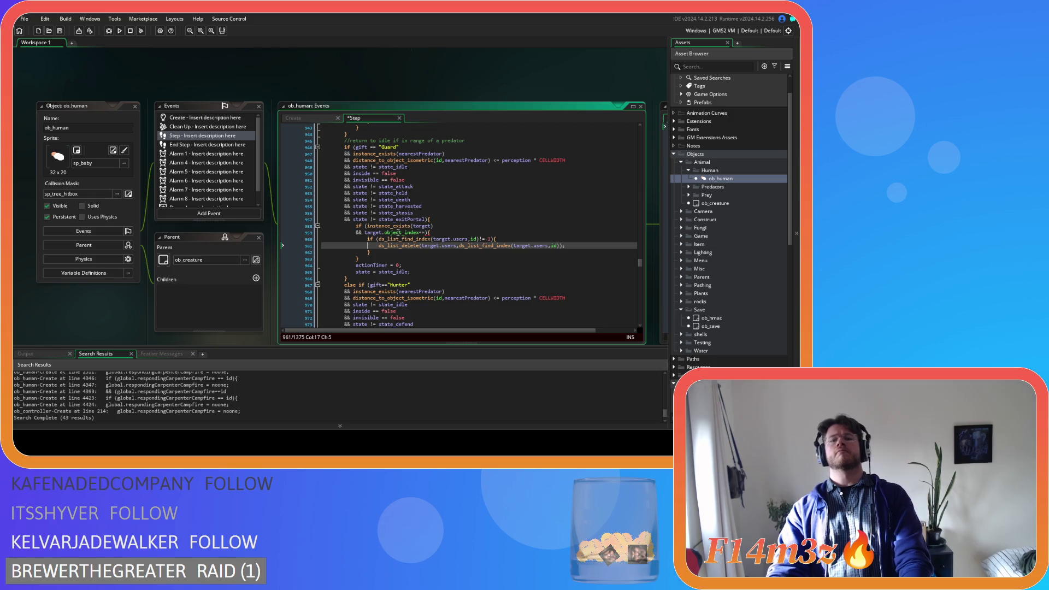
# Step: Complete the condition as (target.object_index==ob_campfire or target.object_index==ob_drum) and save
pyautogui.click(365, 233)
pyautogui.write('(')
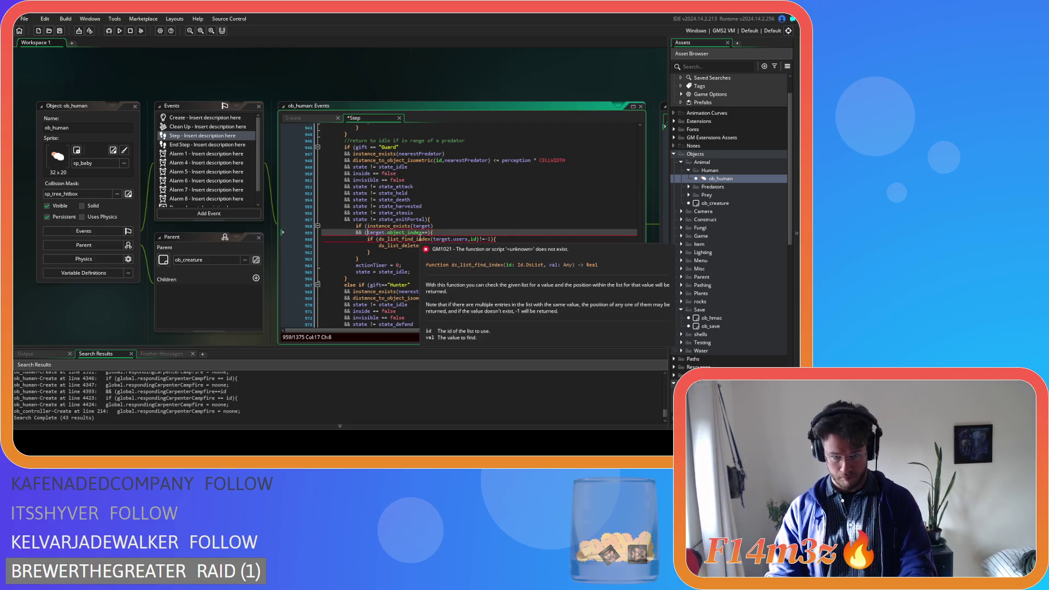
pyautogui.click(430, 233)
pyautogui.write(')')
pyautogui.press('Return')
pyautogui.write('or')
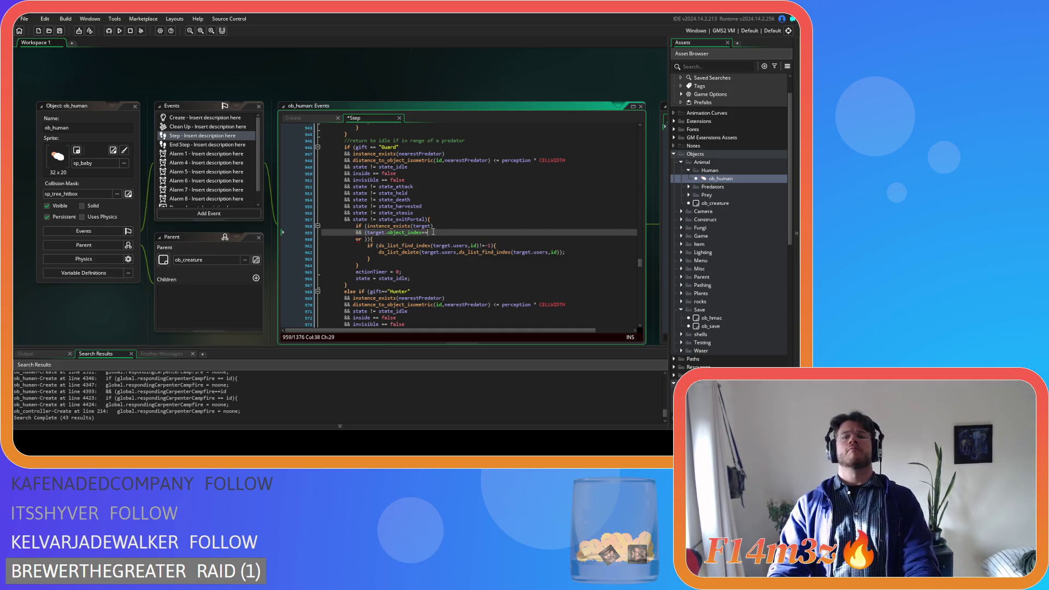
pyautogui.moveTo(322, 239); pyautogui.dragTo(369, 240)
pyautogui.hotkey('shift', 'Up')
pyautogui.hotkey('ctrl', 'c')
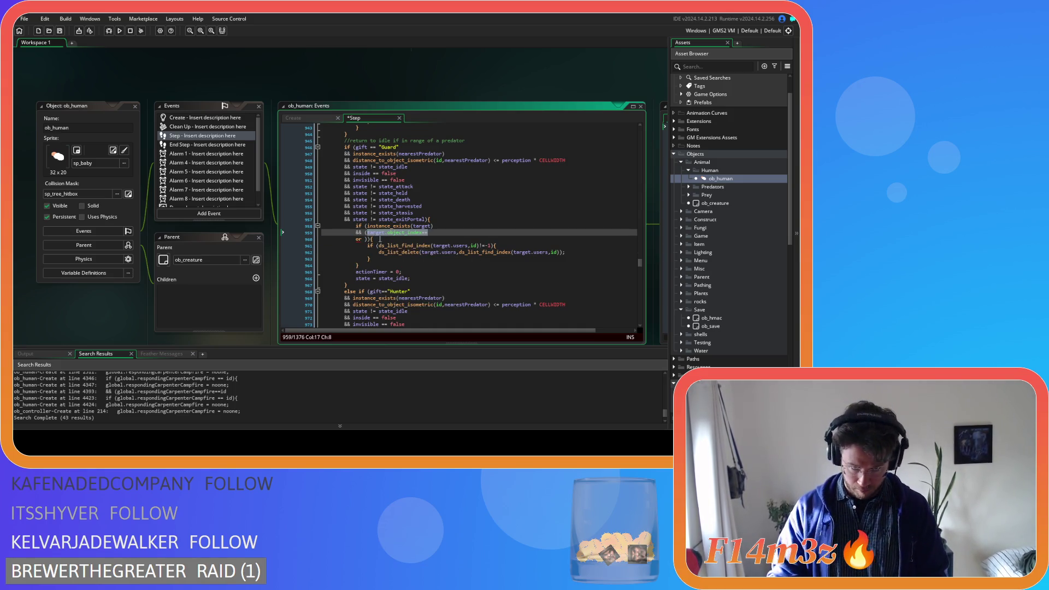
pyautogui.click(435, 235)
pyautogui.write('ob')
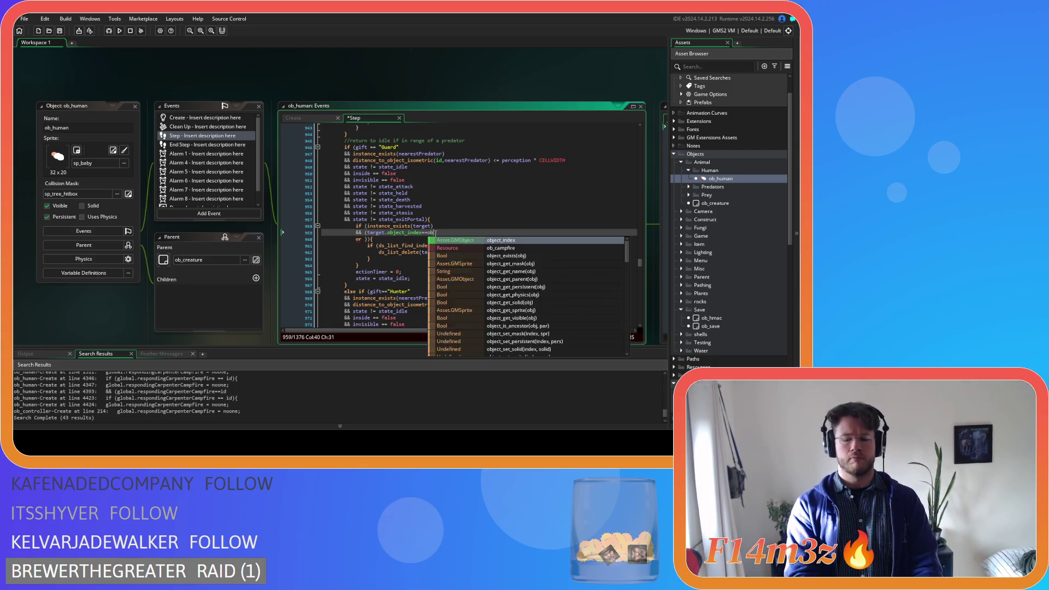
pyautogui.write('_camp')
pyautogui.press('Return')
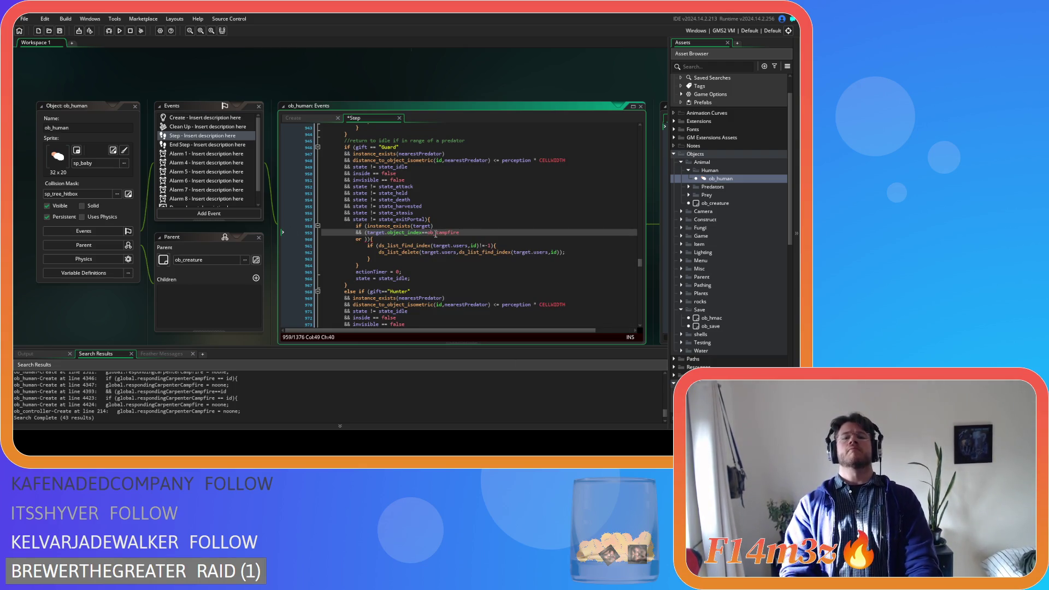
pyautogui.click(365, 239)
pyautogui.hotkey('ctrl', 'v')
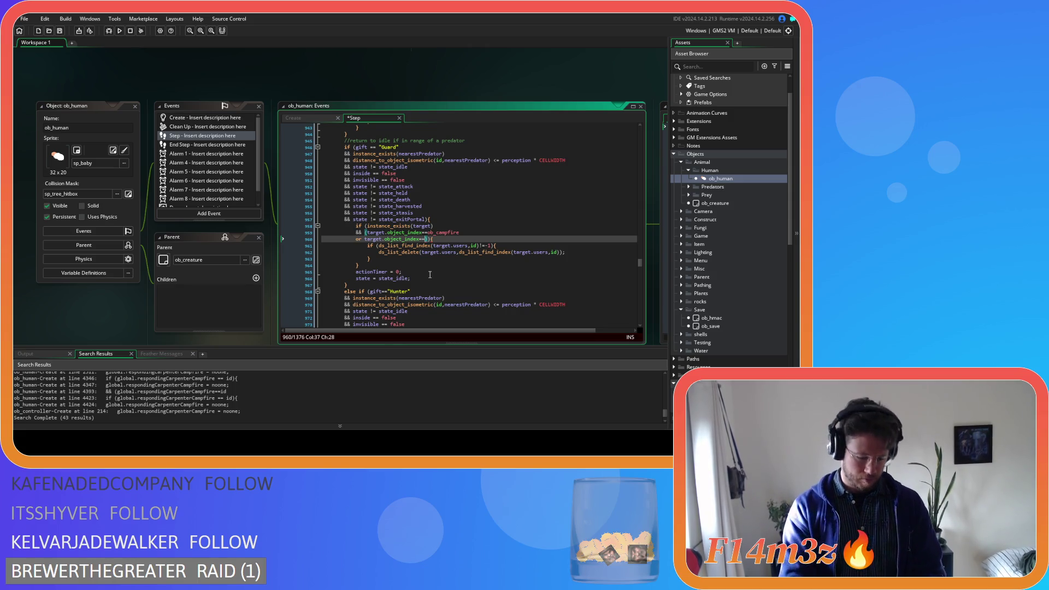
pyautogui.write('ob_drum')
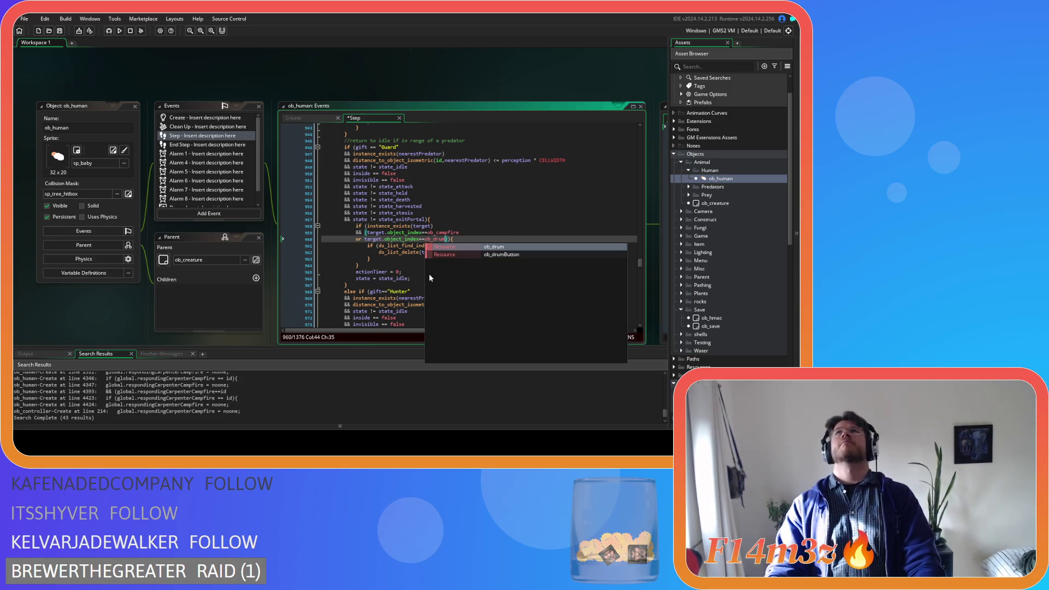
pyautogui.write(')')
pyautogui.click(454, 240)
pyautogui.hotkey('ctrl', 's')
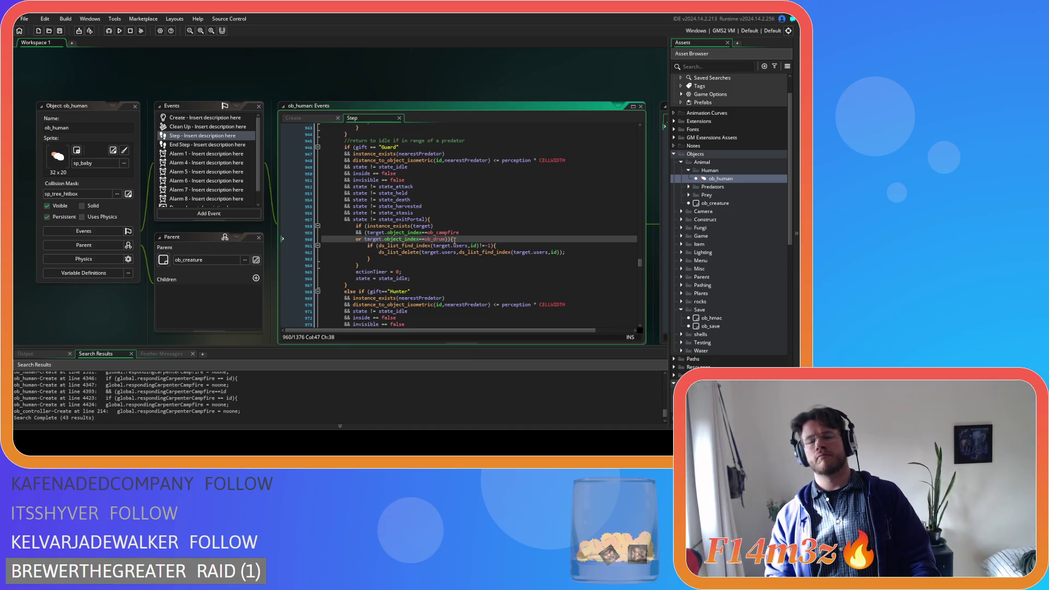
# Step: Check the ds_list_find_index arguments and select the new block, lines 958 to 964
pyautogui.moveTo(476, 242)
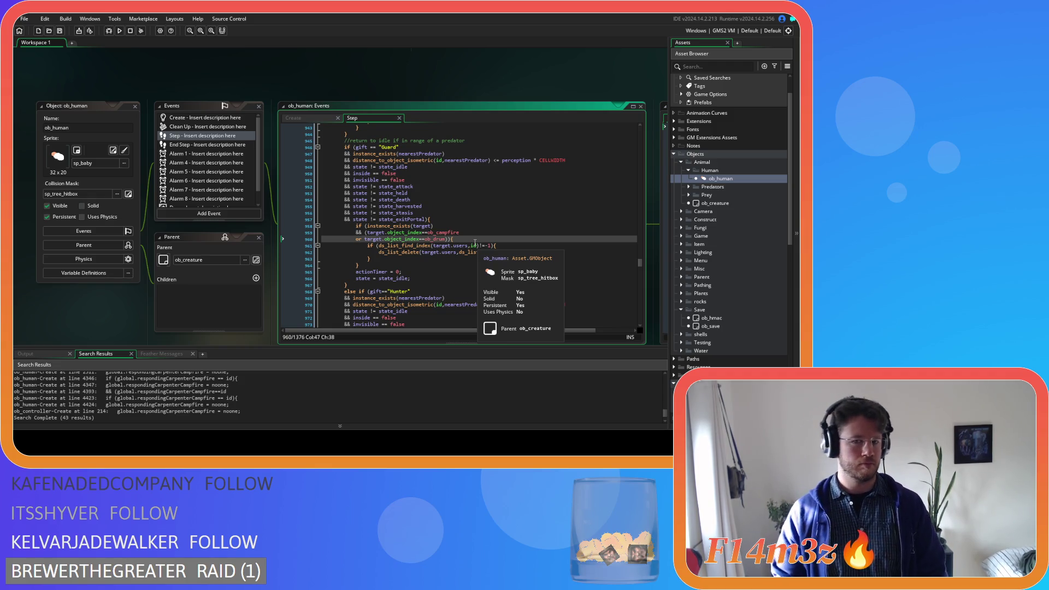
pyautogui.click(475, 244)
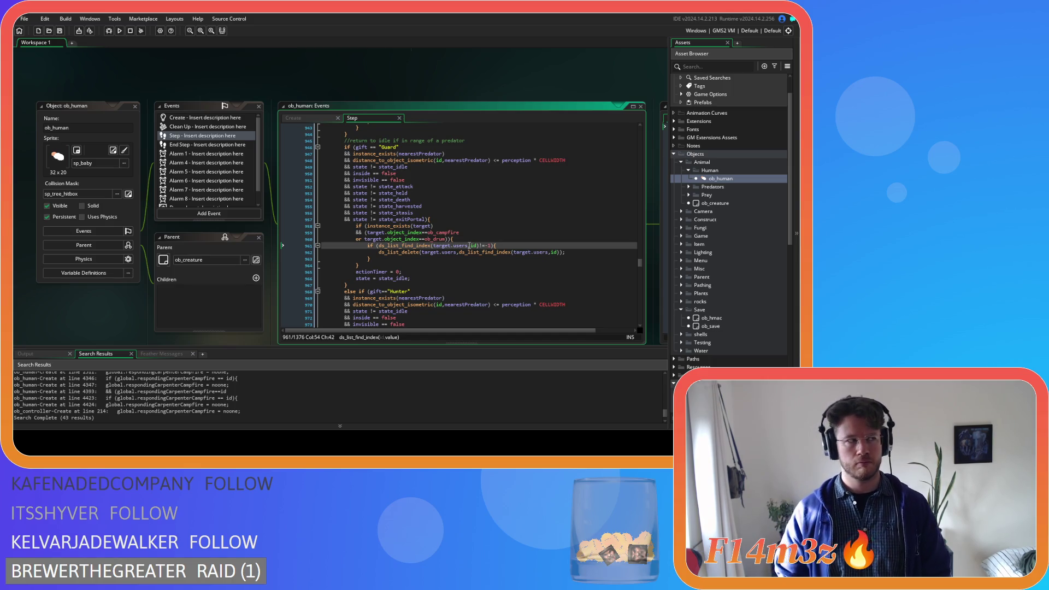
pyautogui.moveTo(462, 253)
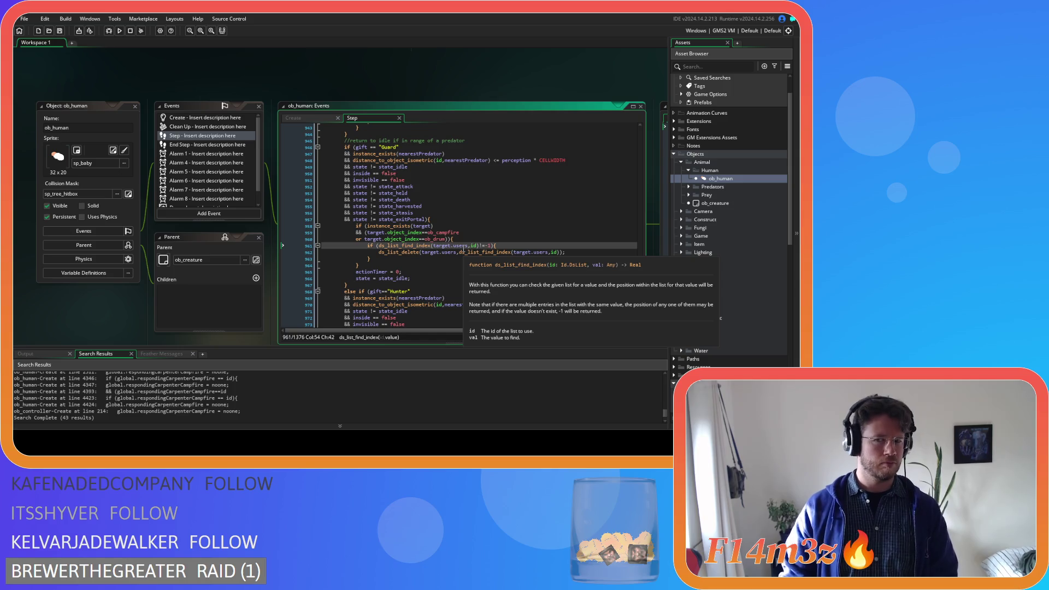
pyautogui.click(564, 247)
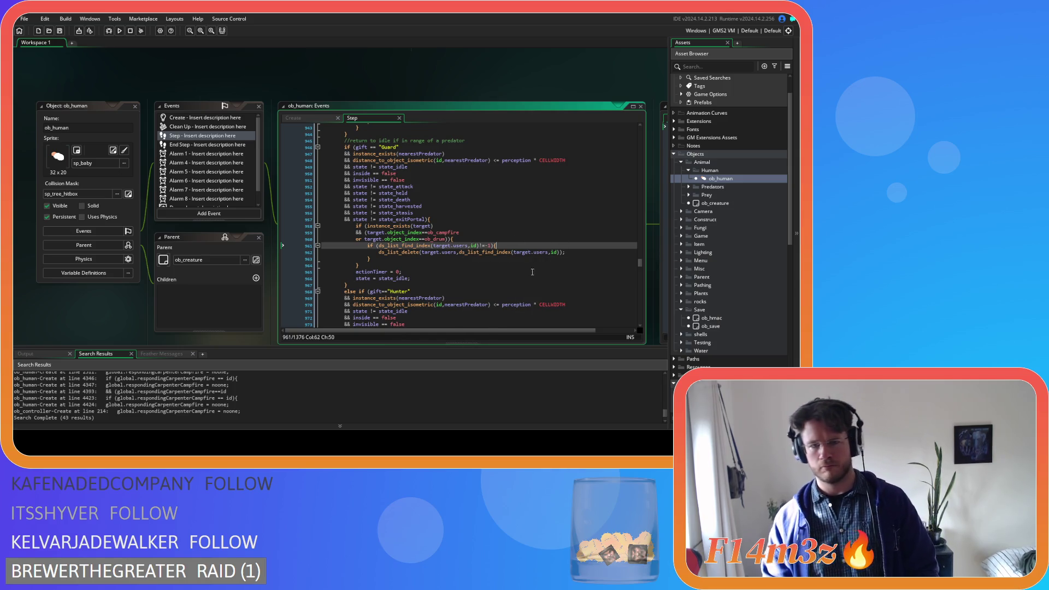
pyautogui.click(370, 266)
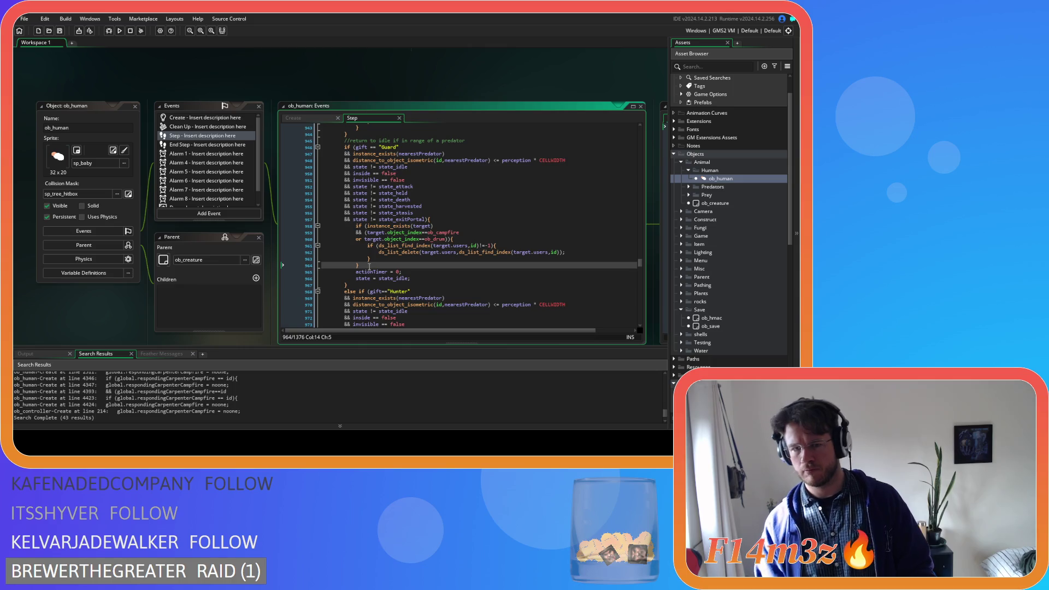
pyautogui.moveTo(369, 266); pyautogui.dragTo(354, 226)
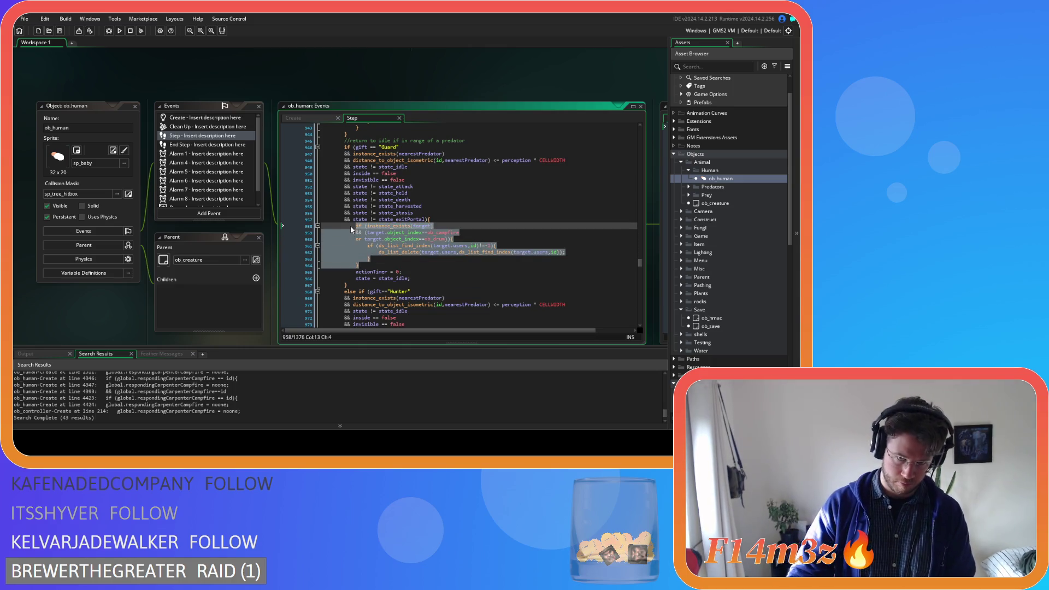
# Step: Move the nested ds_list_find_index users check into the outer if as an && clause
pyautogui.moveTo(494, 246); pyautogui.dragTo(381, 247)
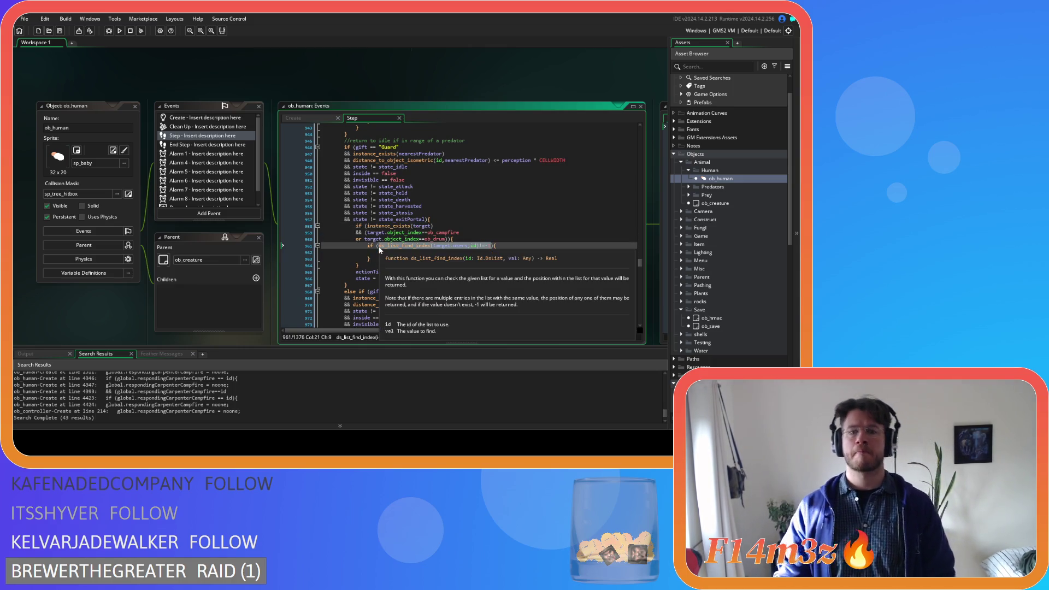
pyautogui.press('BackSpace')
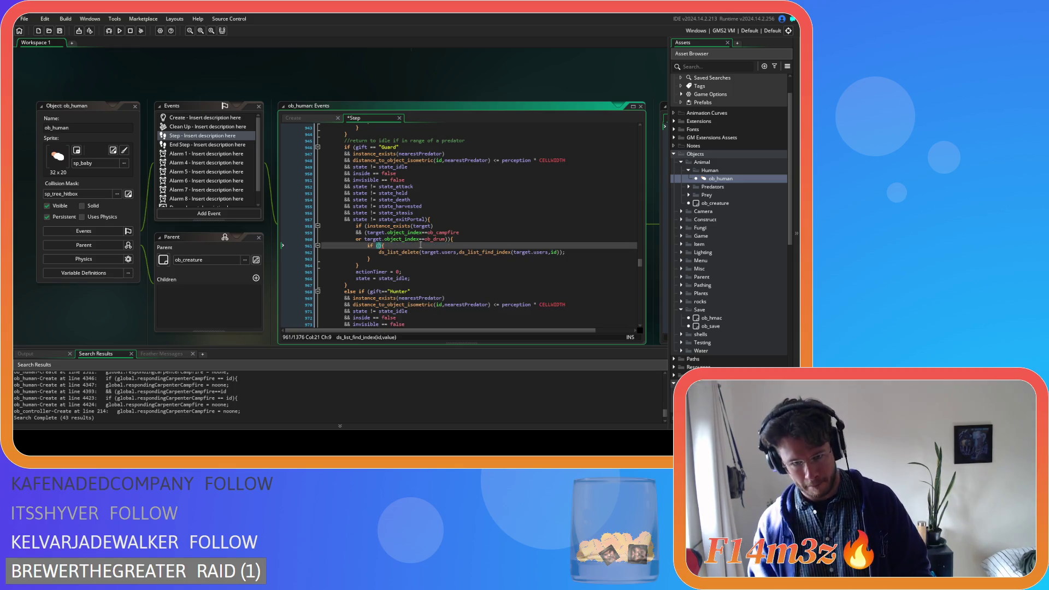
pyautogui.click(448, 239)
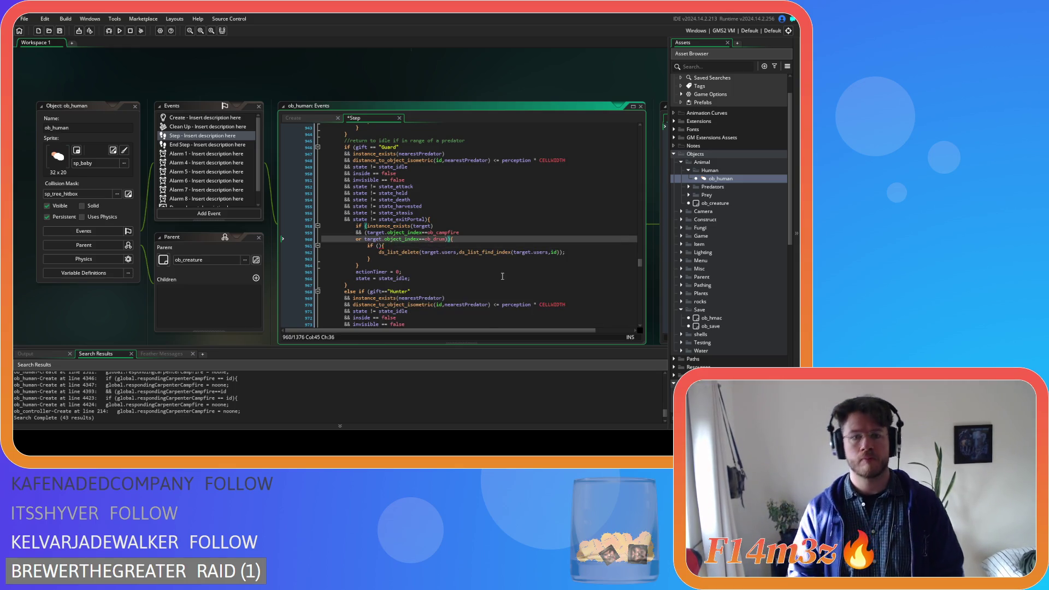
pyautogui.press('Return')
pyautogui.write('&&{')
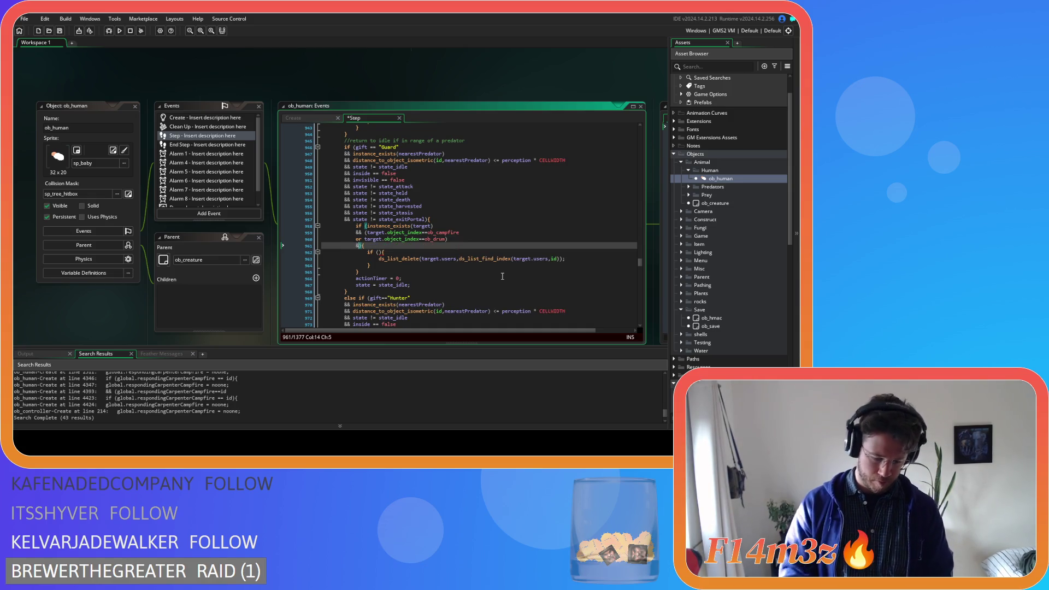
pyautogui.hotkey('ctrl', 'v')
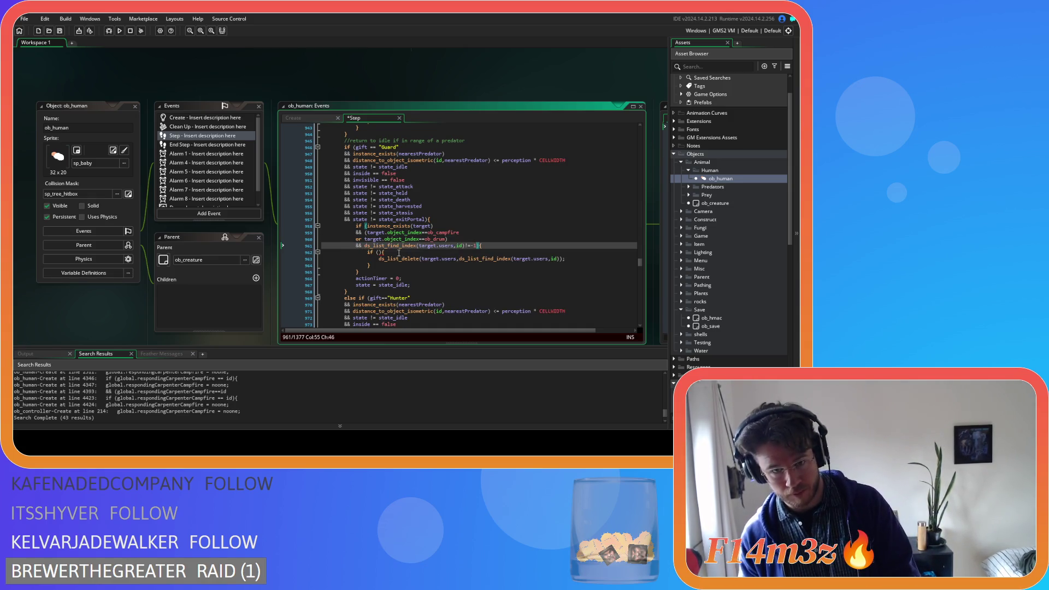
# Step: Delete the empty inner if and its closing brace, dedent ds_list_delete, and select the block
pyautogui.click(411, 260)
pyautogui.hotkey('shift', 'Home')
pyautogui.press('BackSpace')
pyautogui.press('BackSpace')
pyautogui.click(410, 260)
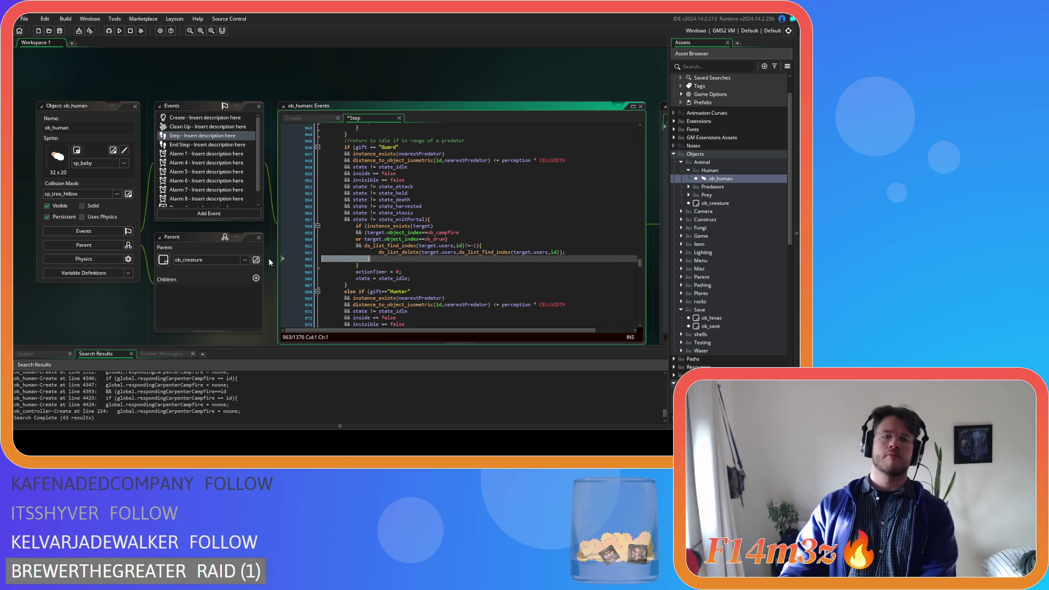
pyautogui.hotkey('shift', 'Home')
pyautogui.press('BackSpace')
pyautogui.press('BackSpace')
pyautogui.press('Home')
pyautogui.press('BackSpace')
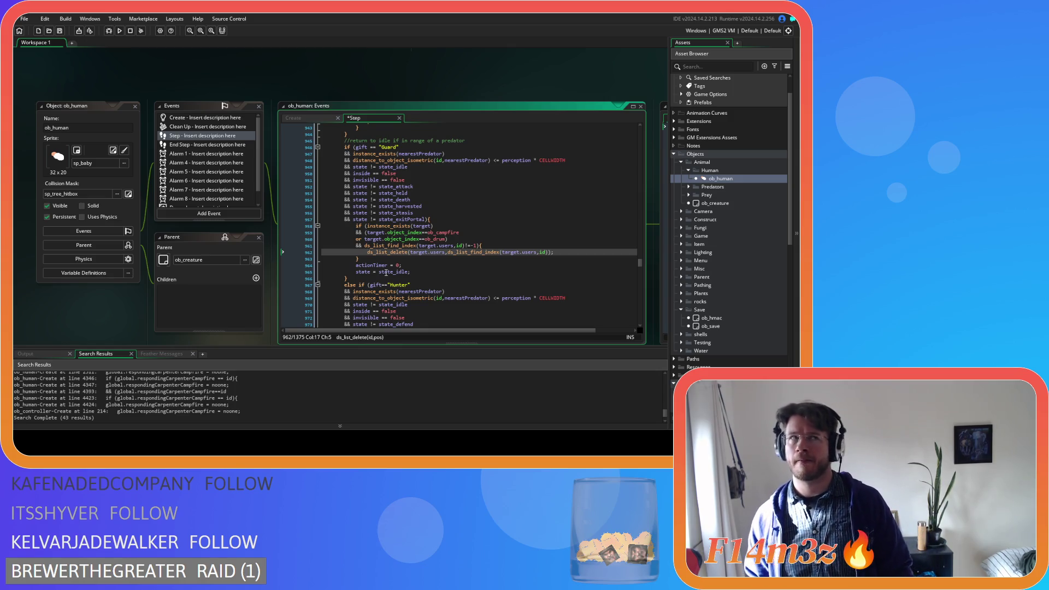
pyautogui.moveTo(367, 258); pyautogui.dragTo(355, 230)
pyautogui.hotkey('ctrl', 'c')
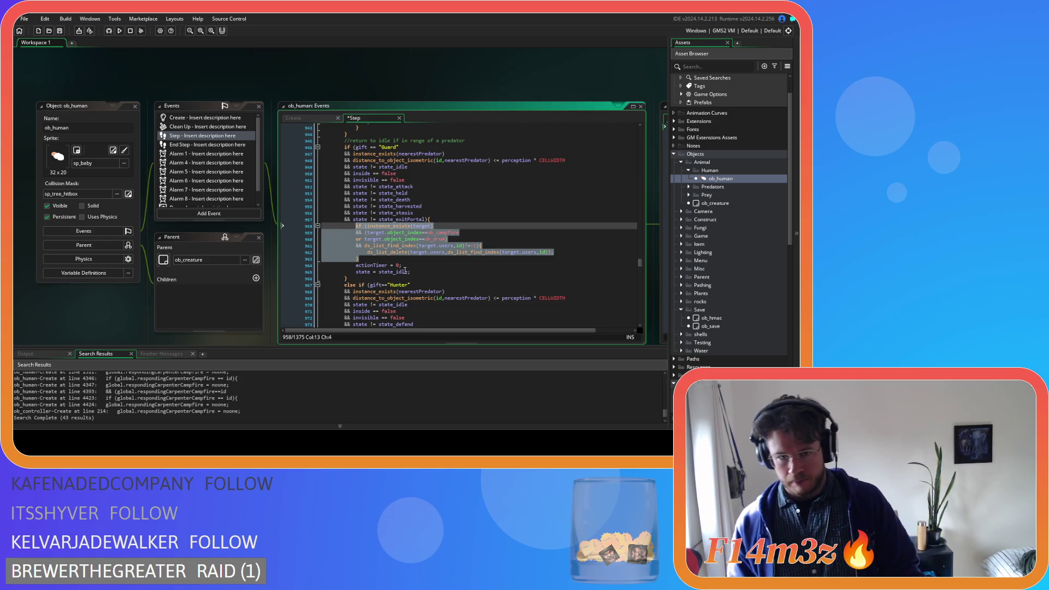
# Step: Insert the copied users removal block at the start of the Hunter and Shaman fleeing branches
pyautogui.scroll(-3, 406, 272)
pyautogui.scroll(-4, 405, 272)
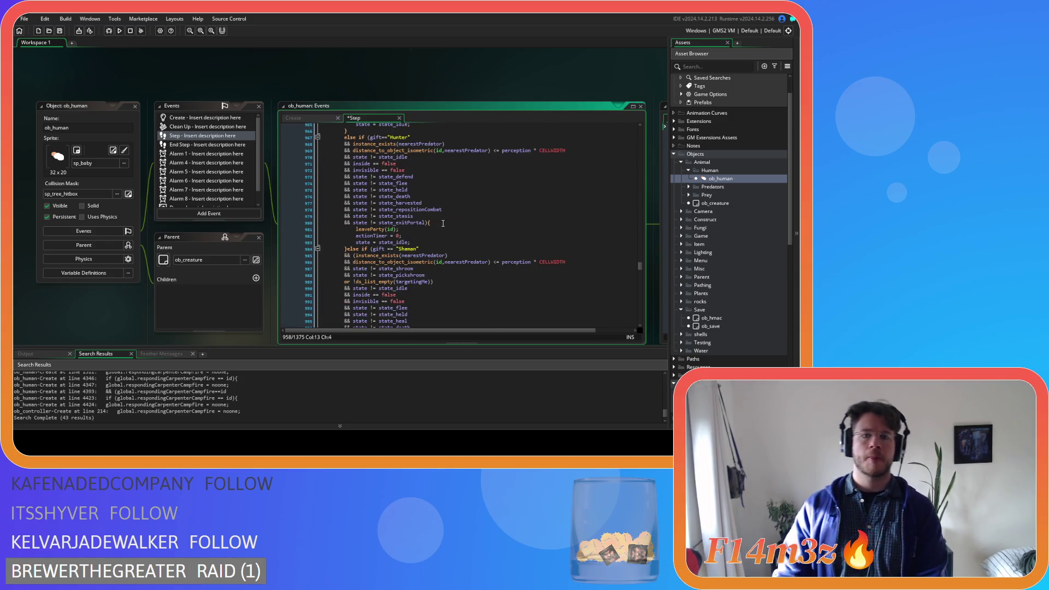
pyautogui.click(437, 231)
pyautogui.press('Return')
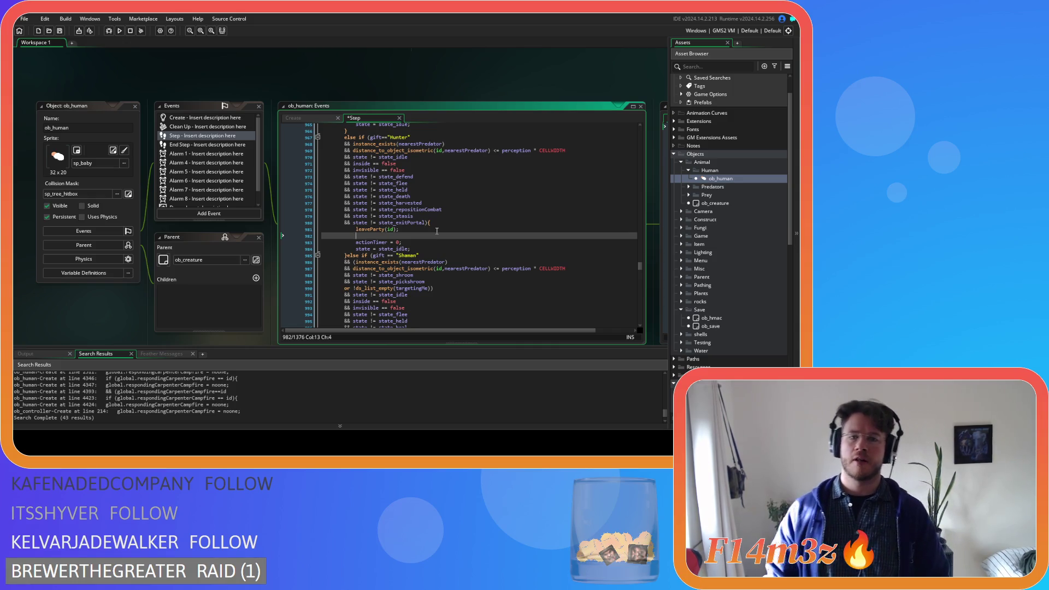
pyautogui.hotkey('ctrl', 'v')
pyautogui.hotkey('ctrl', 'z')
pyautogui.hotkey('ctrl', 'z')
pyautogui.hotkey('ctrl', 'z')
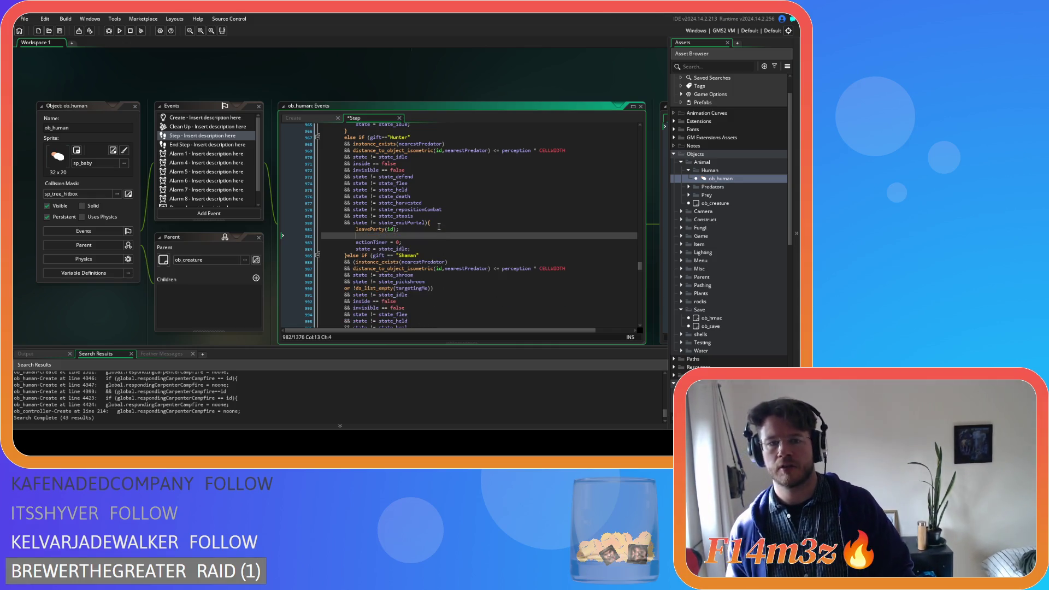
pyautogui.hotkey('ctrl', 'v')
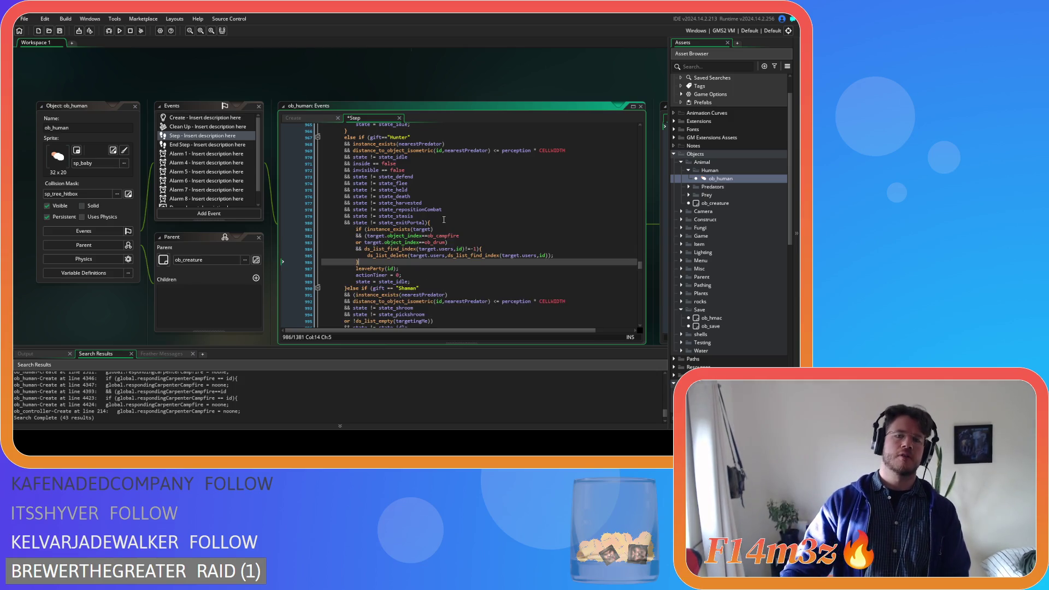
pyautogui.scroll(-8, 422, 307)
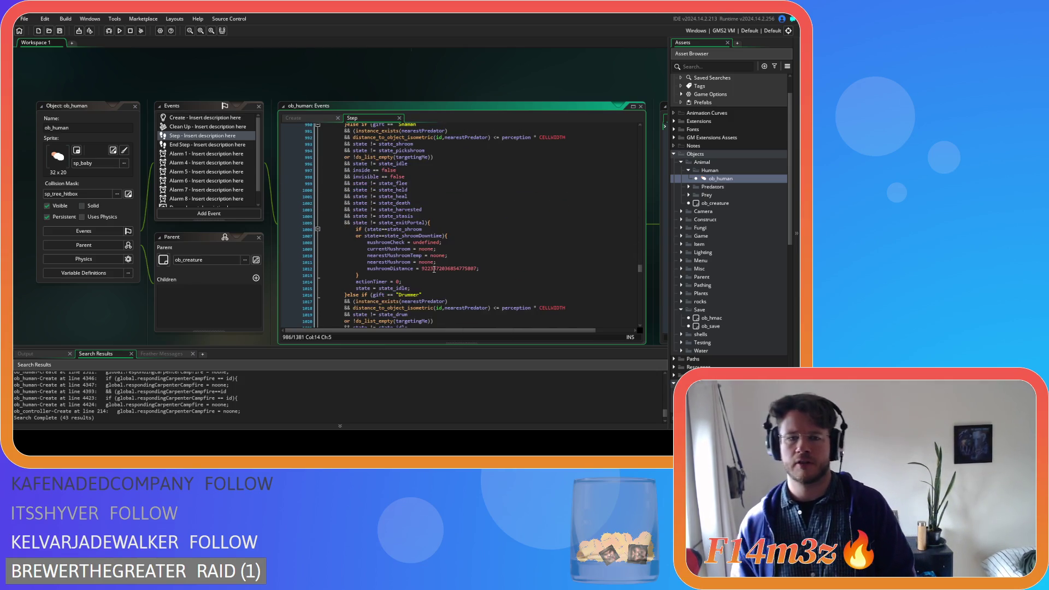
pyautogui.click(452, 222)
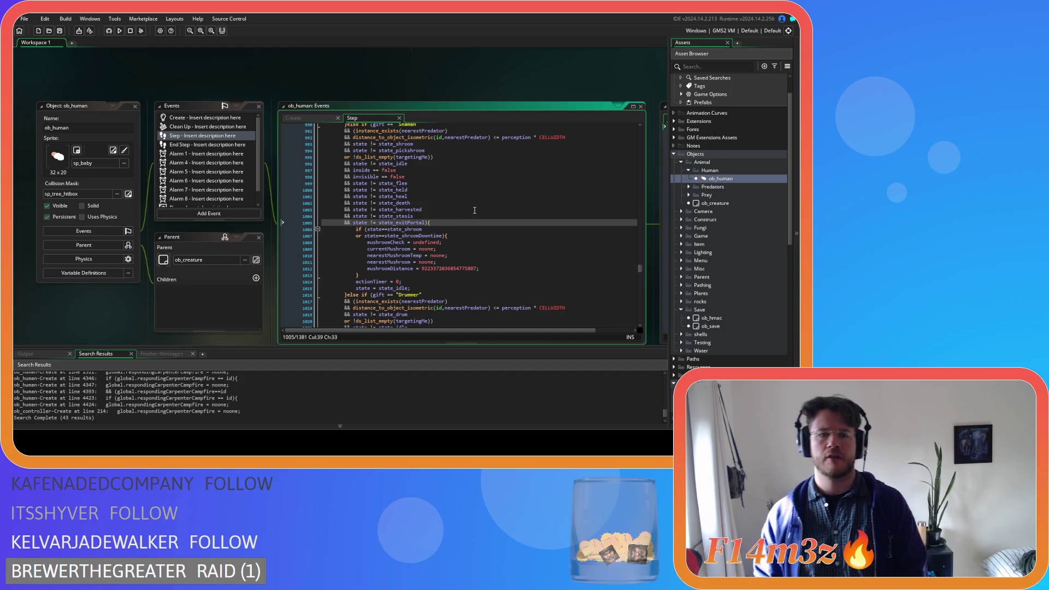
pyautogui.press('Return')
pyautogui.hotkey('ctrl', 'v')
# Step: Insert the same users removal block into the Drummer and Progenitor fleeing branches
pyautogui.scroll(-4, 484, 269)
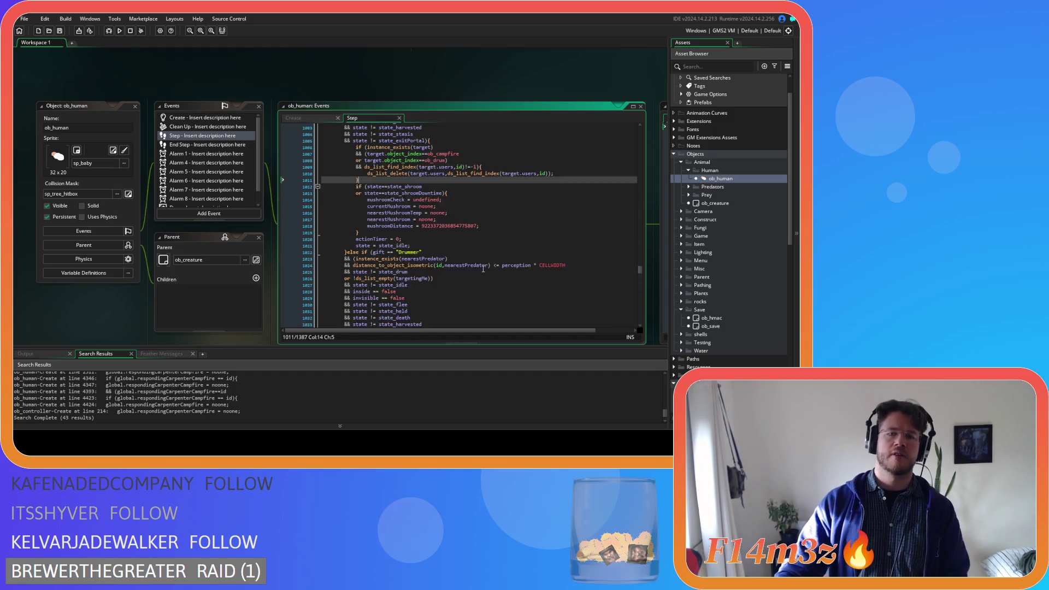
pyautogui.scroll(-5, 483, 269)
pyautogui.click(440, 223)
pyautogui.press('Return')
pyautogui.hotkey('ctrl', 'v')
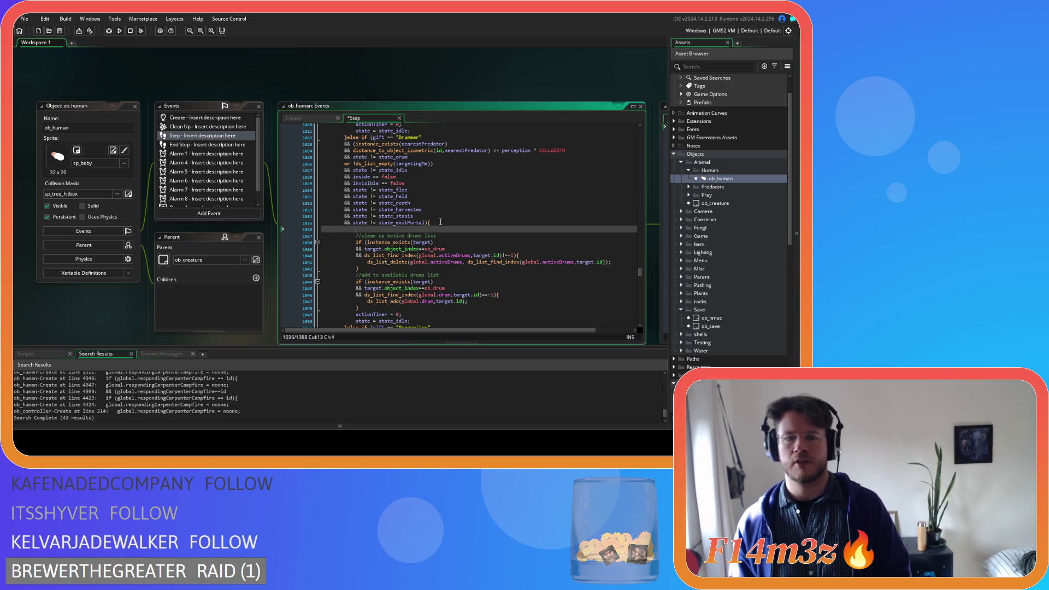
pyautogui.scroll(-9, 447, 226)
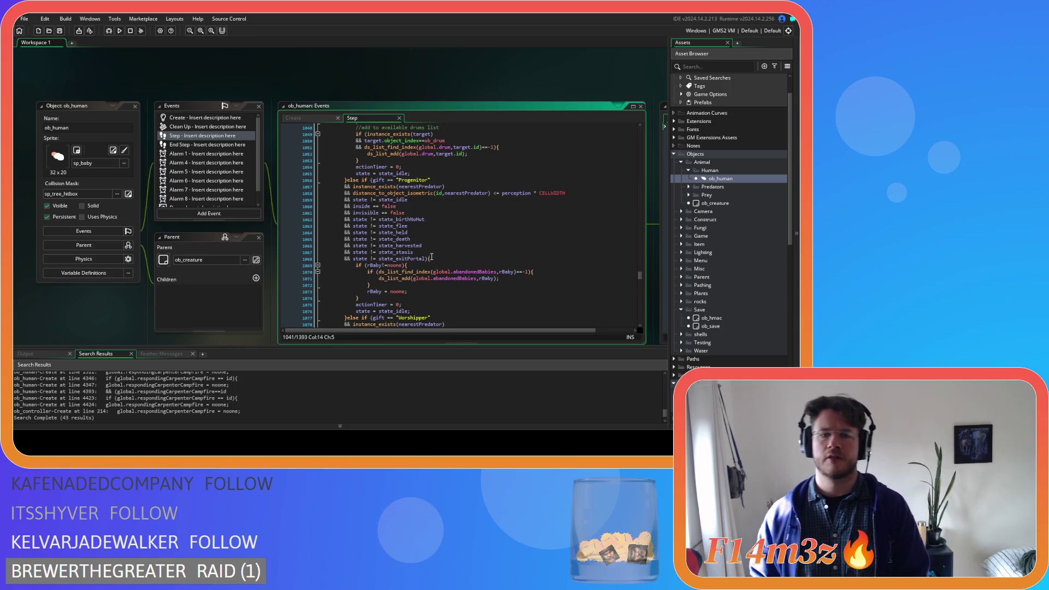
pyautogui.click(432, 259)
pyautogui.press('Return')
pyautogui.hotkey('ctrl', 'v')
pyautogui.scroll(-12, 435, 251)
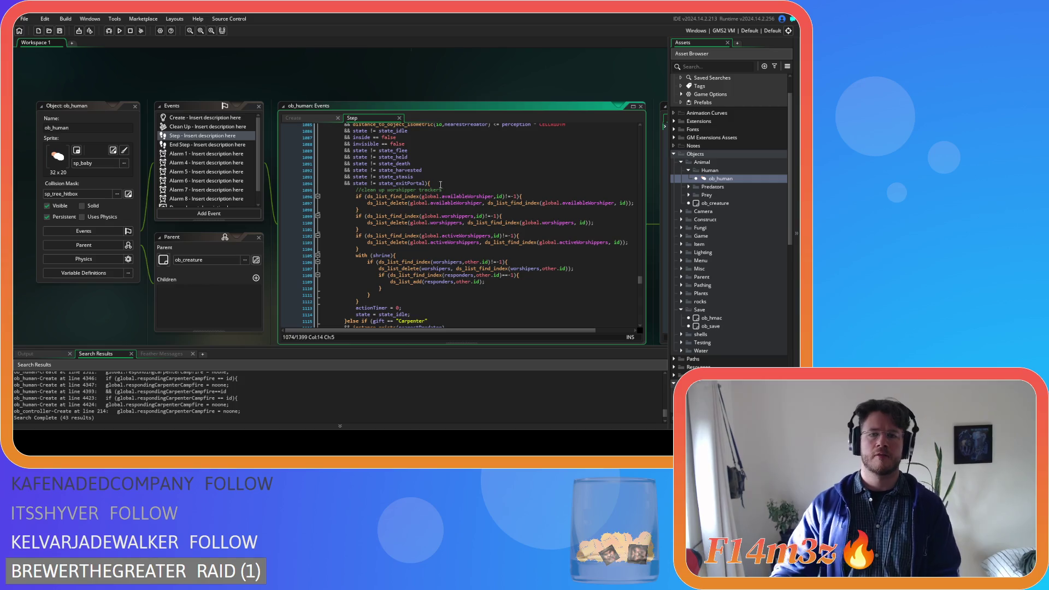
# Step: Insert the users removal block into the Worshipper and Carpenter fleeing branches
pyautogui.click(441, 184)
pyautogui.press('Return')
pyautogui.hotkey('ctrl', 'v')
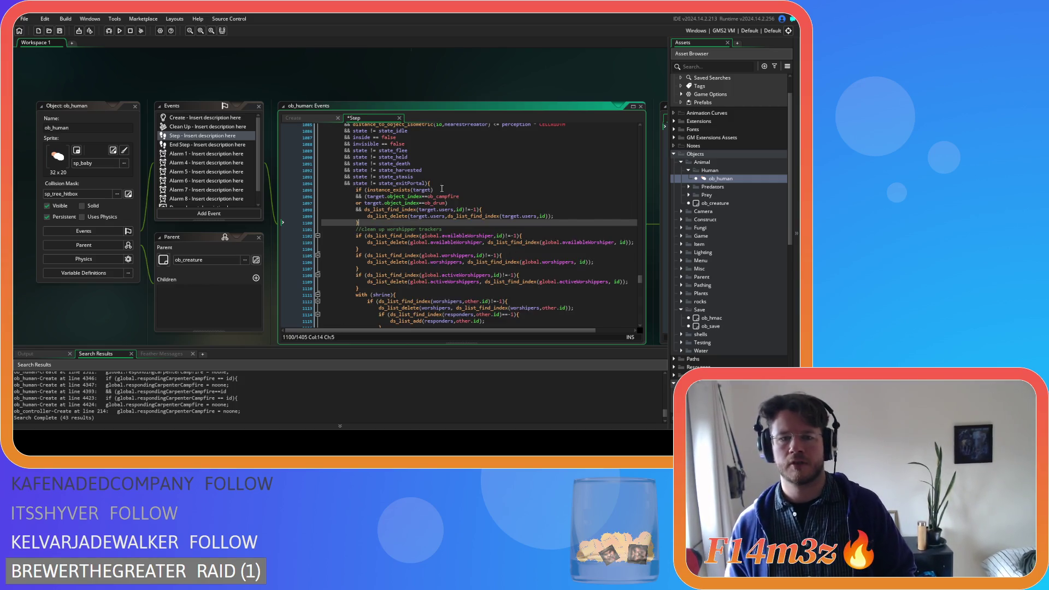
pyautogui.scroll(-10, 443, 208)
pyautogui.click(444, 205)
pyautogui.press('Return')
pyautogui.hotkey('ctrl', 'v')
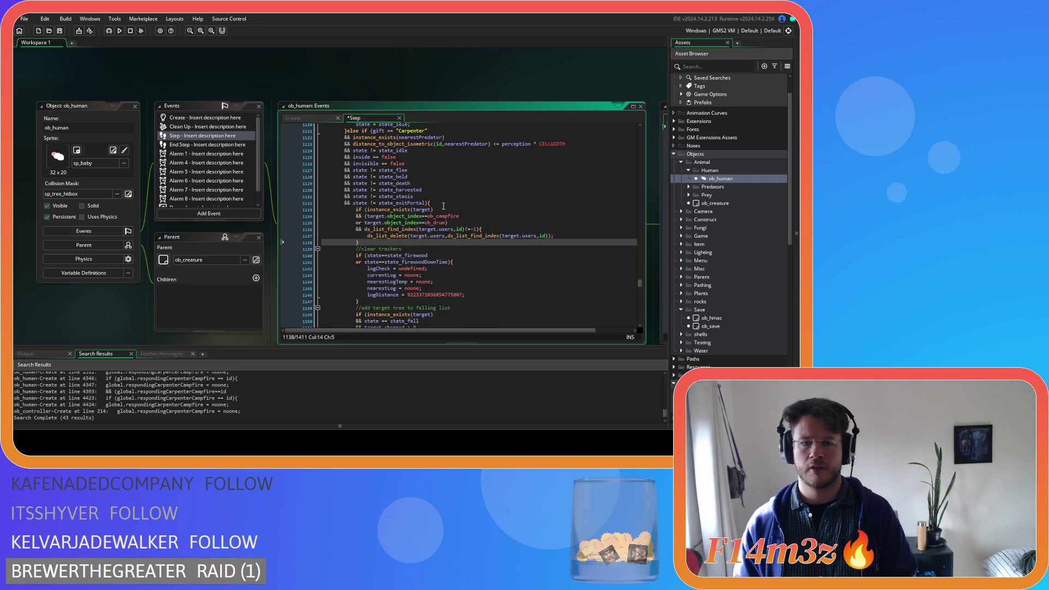
# Step: Add the block to the fire and Forager branches and save the Step code
pyautogui.scroll(-10, 443, 206)
pyautogui.scroll(-9, 443, 206)
pyautogui.click(443, 200)
pyautogui.press('Return')
pyautogui.hotkey('ctrl', 'v')
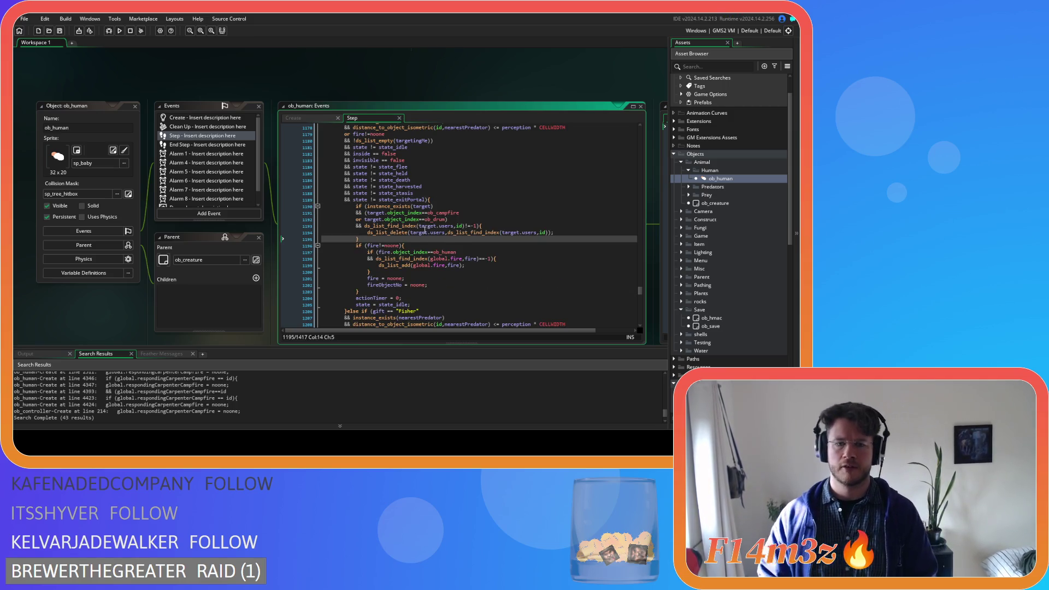
pyautogui.scroll(-13, 424, 230)
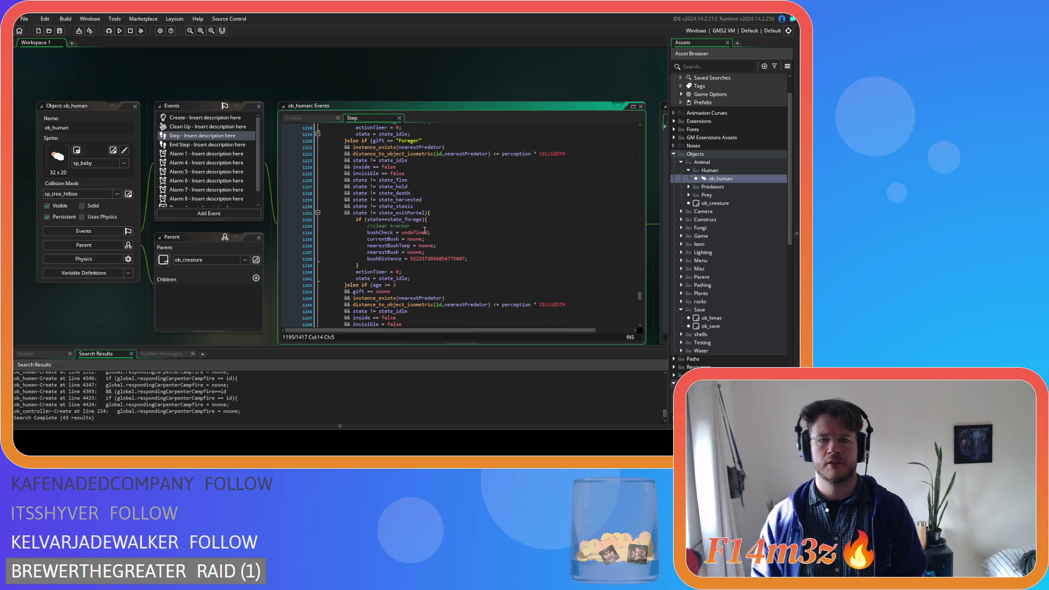
pyautogui.click(441, 213)
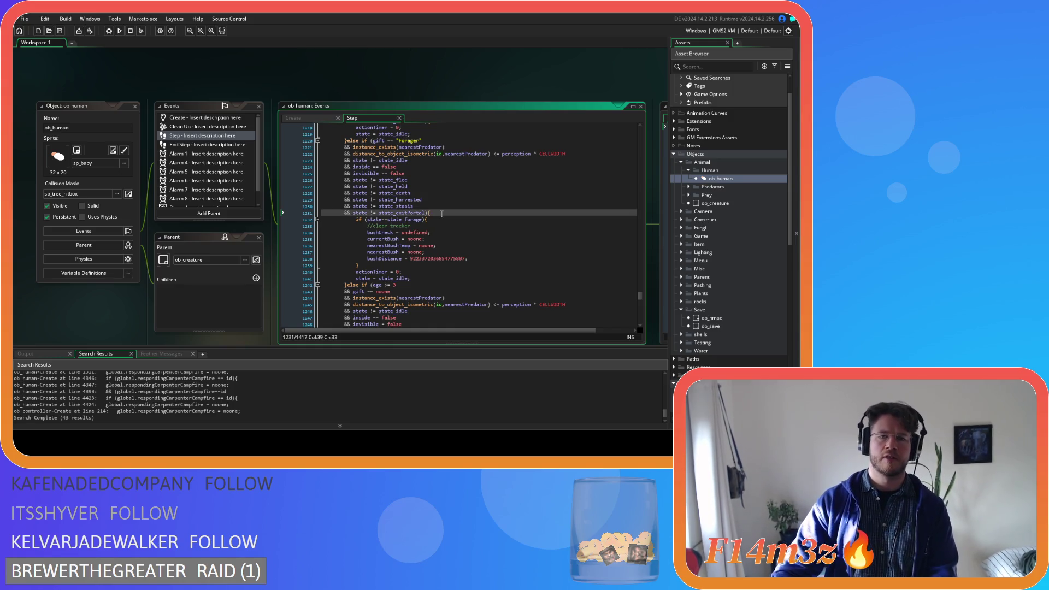
pyautogui.press('Return')
pyautogui.hotkey('ctrl', 'v')
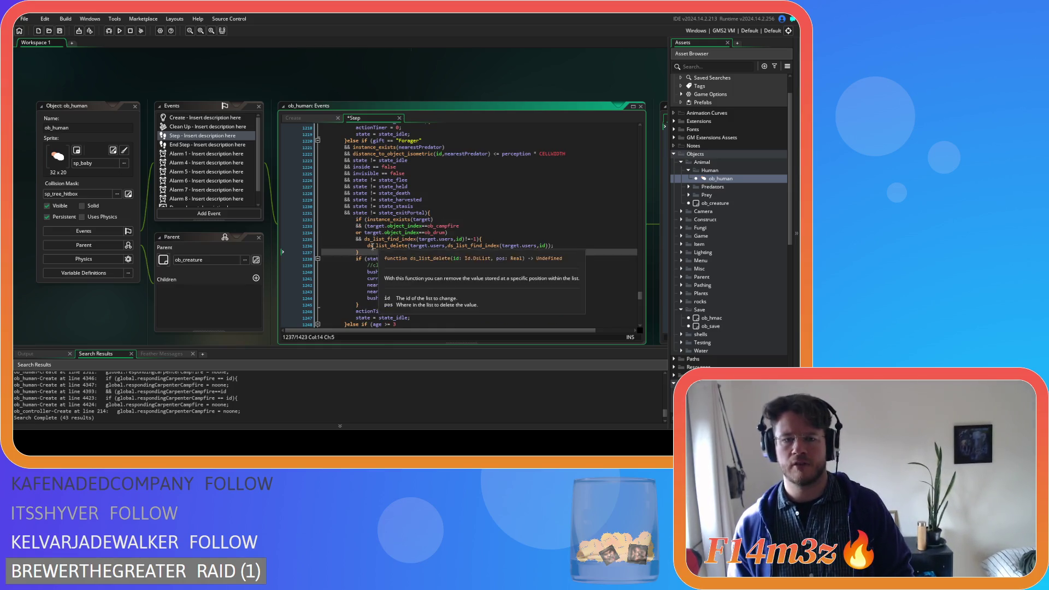
pyautogui.moveTo(364, 252); pyautogui.dragTo(335, 224)
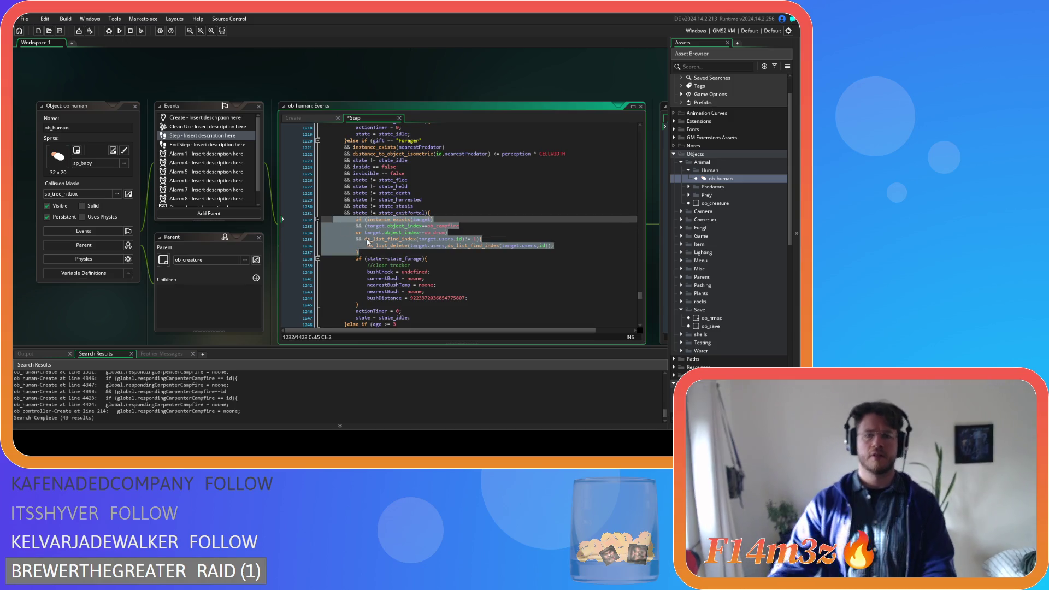
pyautogui.hotkey('ctrl', 's')
pyautogui.click(459, 256)
# Step: Insert the users removal block into the giftless age>=3 adult fleeing branch
pyautogui.scroll(-9, 459, 258)
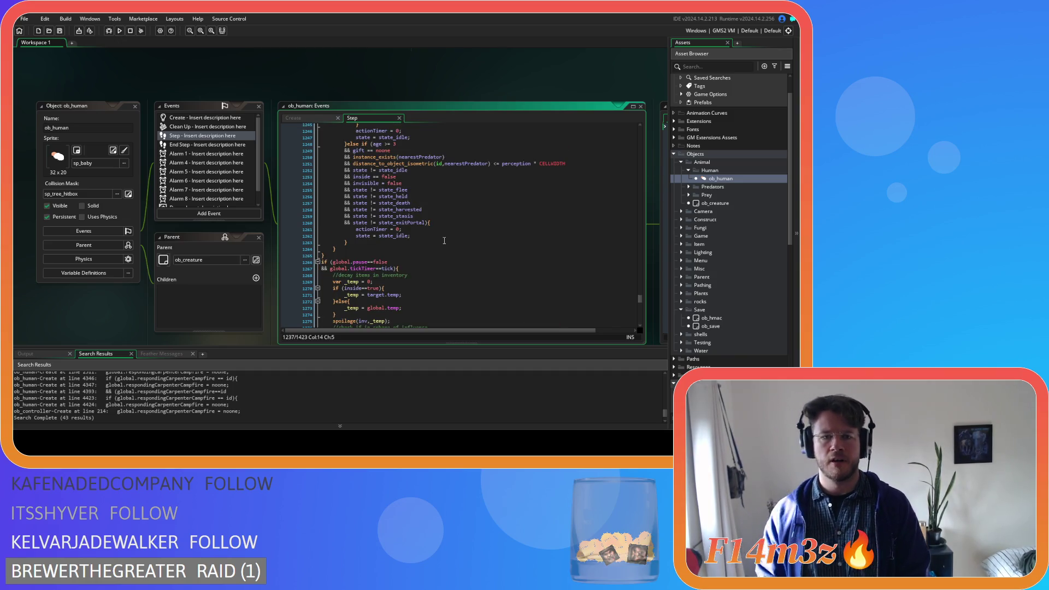
pyautogui.click(439, 223)
pyautogui.press('Return')
pyautogui.write('if (instance_exists(target) \t\t\t&& (target.object_index==ob_campfire \t\t\tor target.object_index==ob_drum) \t\t\t&& ds_list_find_index(target.users,id)!=-1){ \t\t\t\tds_list_delete(target.users,ds_list_find_index(target.users,id)); \t\t\t}')
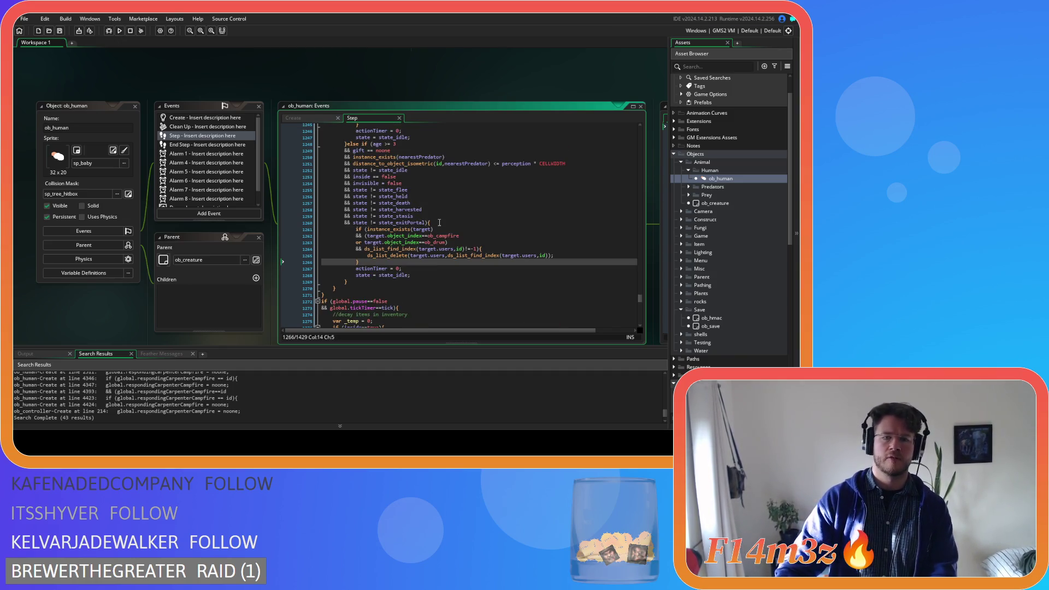
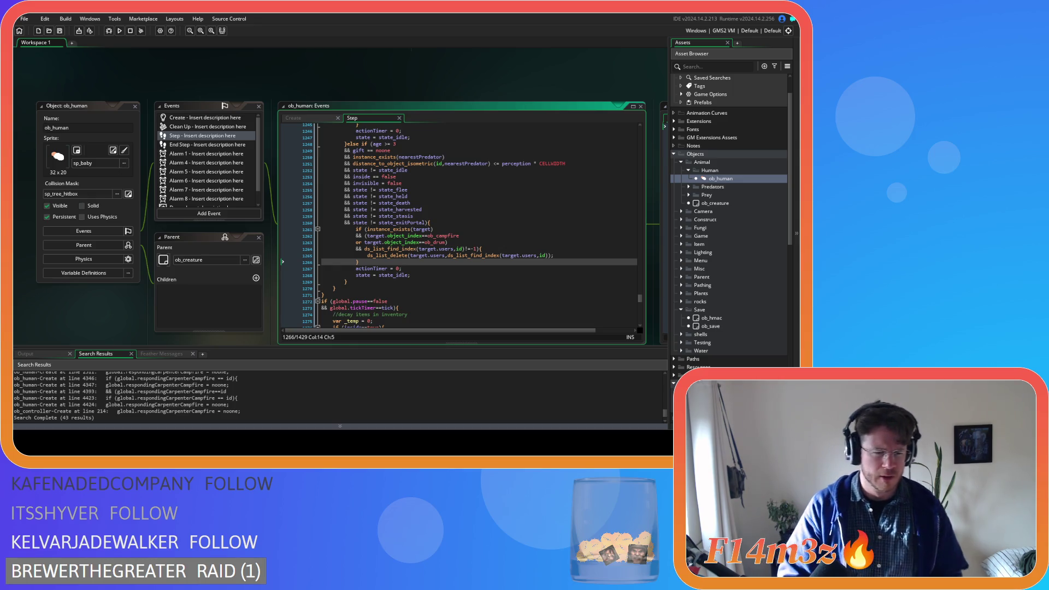
# Step: Open sc_babyInterupt from the Interrupts folder and read its code down to line 76
pyautogui.click(457, 249)
pyautogui.scroll(-15, 731, 254)
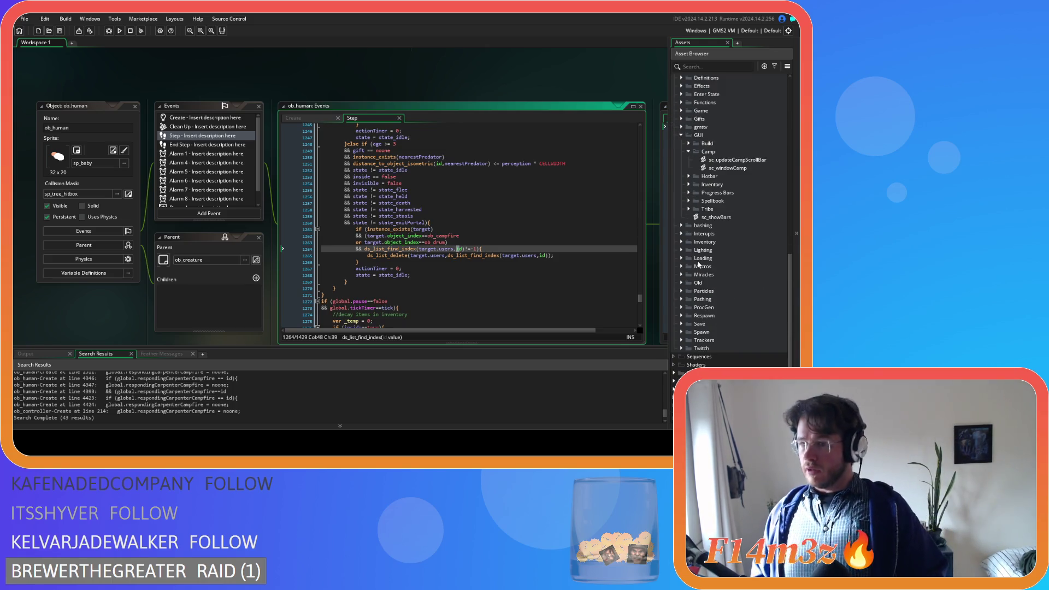
pyautogui.click(682, 233)
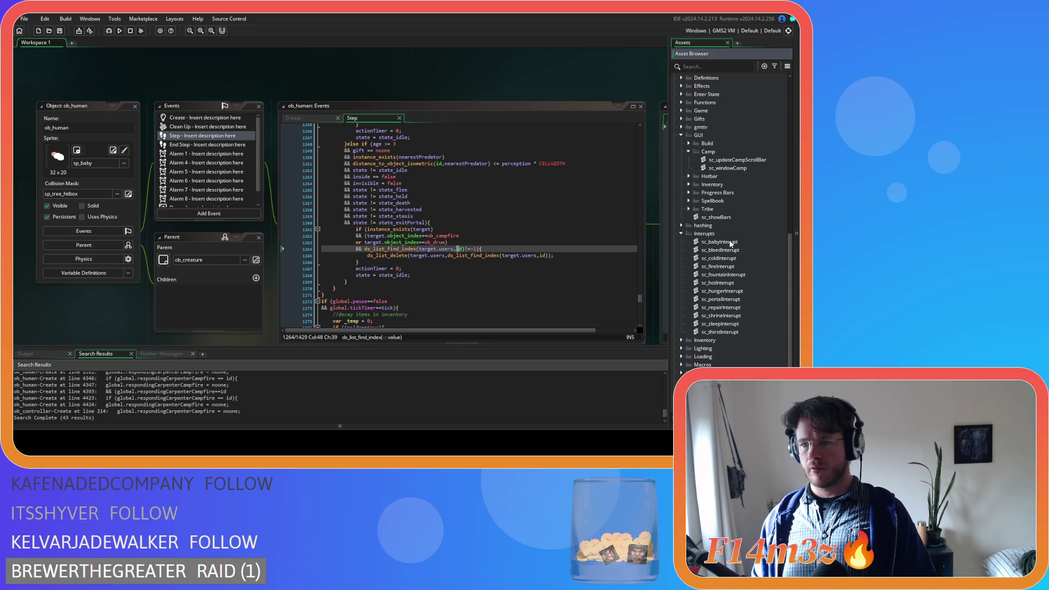
pyautogui.doubleClick(731, 243)
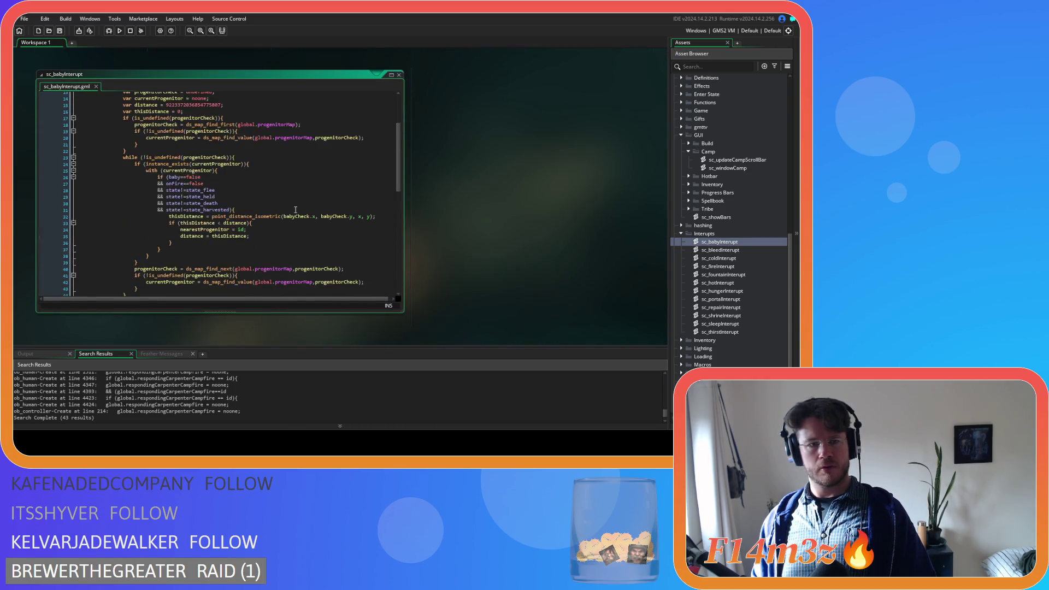
pyautogui.scroll(-9, 296, 210)
pyautogui.scroll(13, 296, 210)
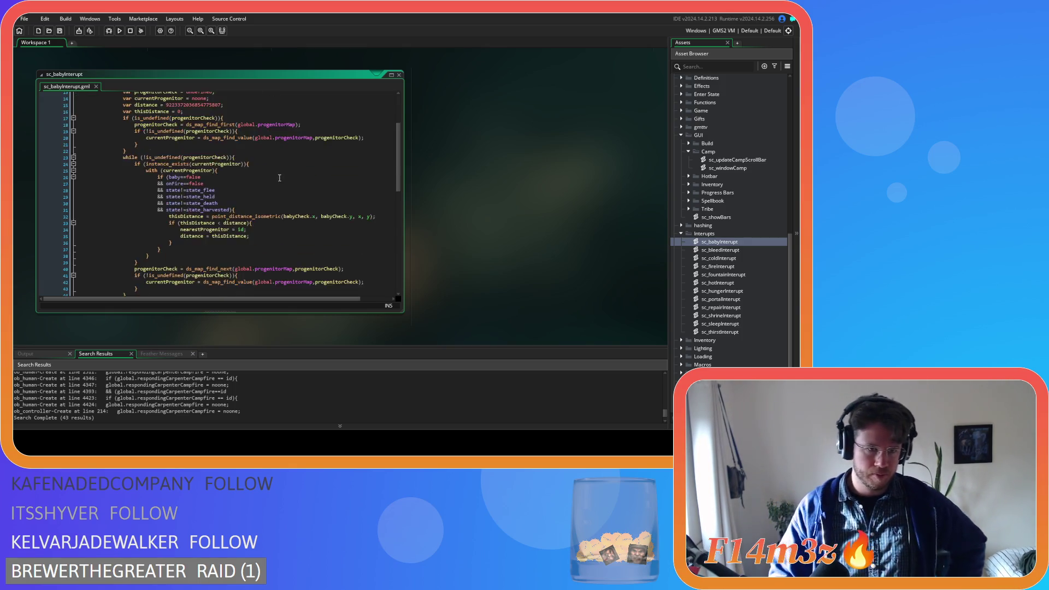
pyautogui.scroll(-15, 287, 224)
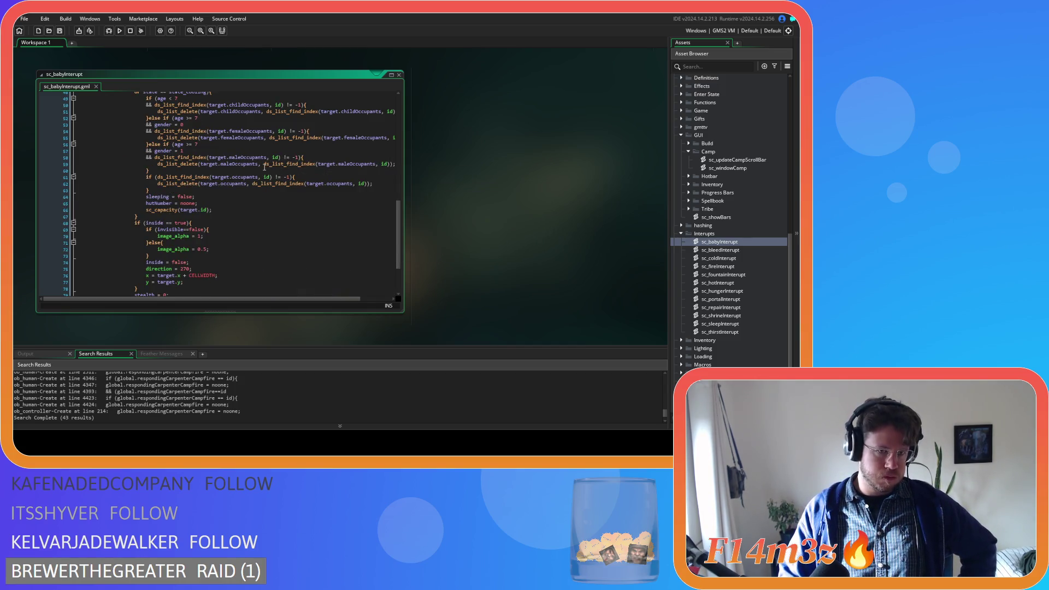
pyautogui.scroll(-3, 265, 167)
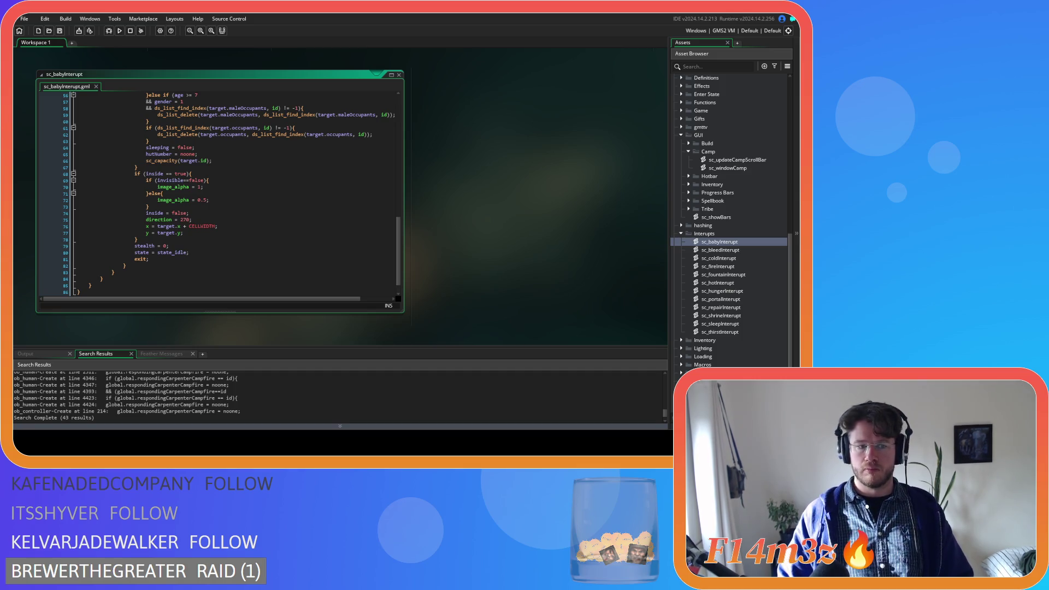
pyautogui.click(261, 226)
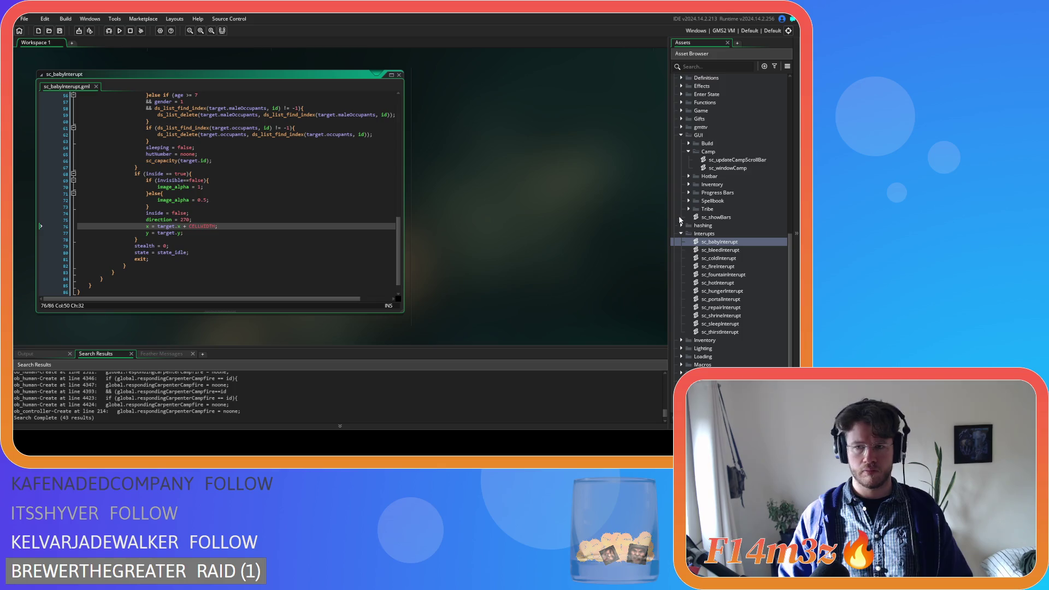
# Step: Paste the users-list removal block after line 78, indent its inner lines, and save
pyautogui.scroll(3, 254, 250)
pyautogui.scroll(-1, 202, 254)
pyautogui.click(147, 275)
pyautogui.press('Return')
pyautogui.hotkey('ctrl', 'v')
pyautogui.scroll(-3, 147, 276)
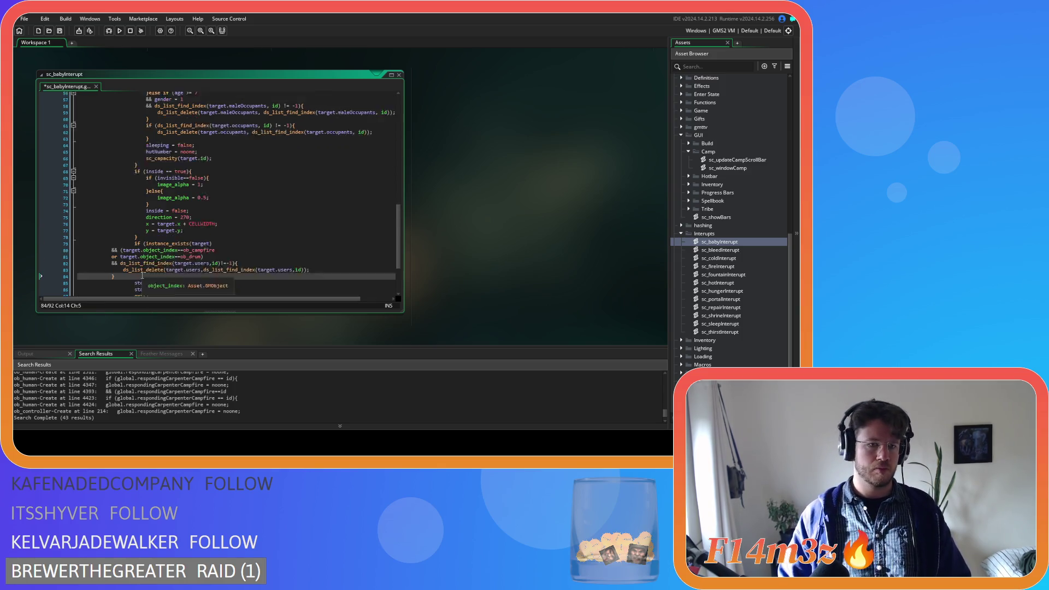
pyautogui.moveTo(128, 244); pyautogui.dragTo(79, 218)
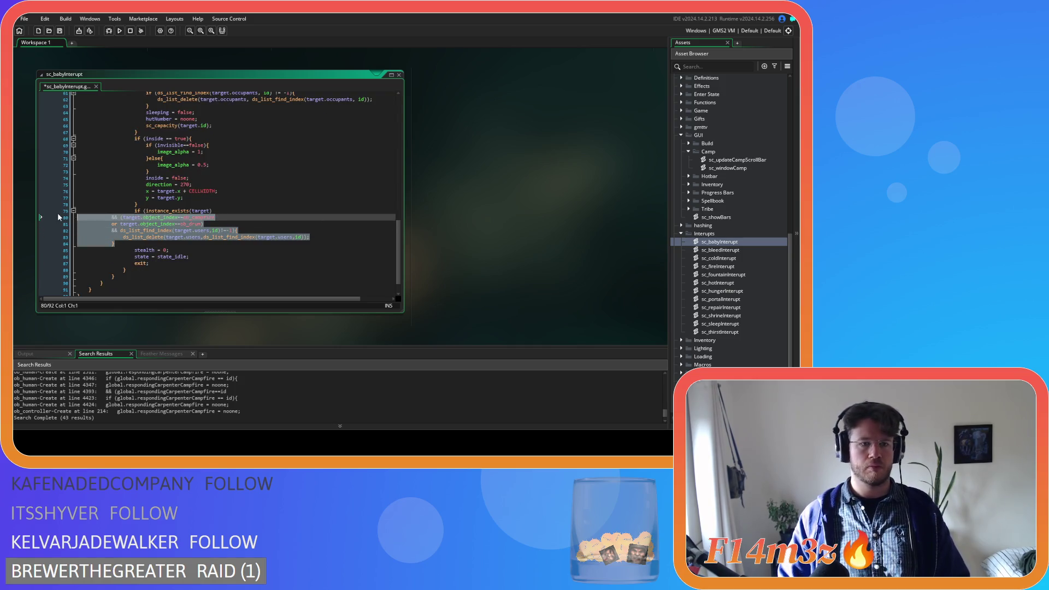
pyautogui.press('Tab')
pyautogui.press('Tab')
pyautogui.hotkey('ctrl', 's')
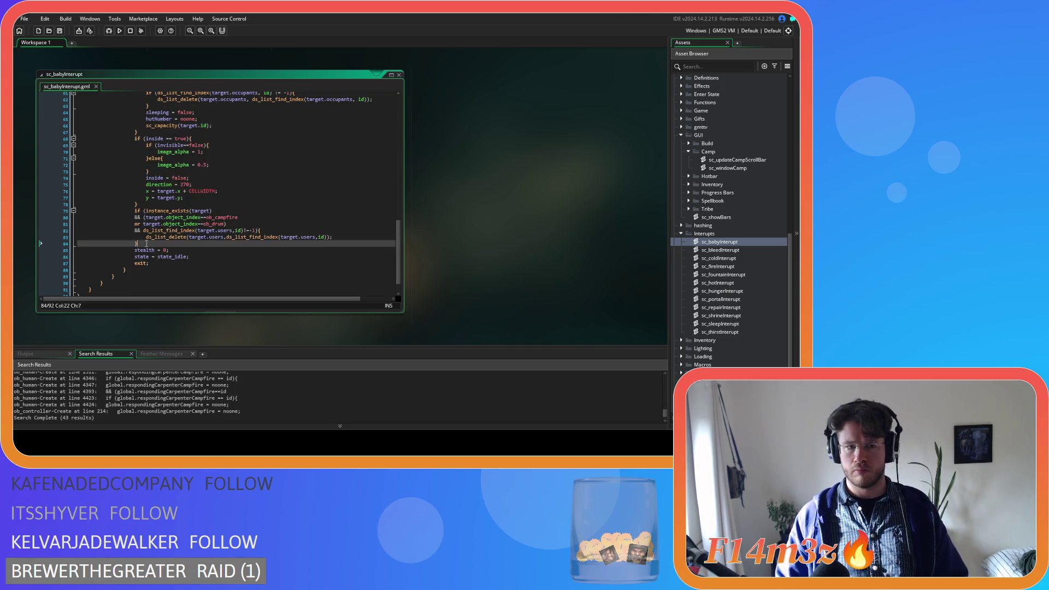
# Step: Review the reindented block in sc_babyInterupt, then move on to sc_bleedInterupt
pyautogui.click(135, 211)
pyautogui.scroll(5, 226, 251)
pyautogui.scroll(5, 226, 250)
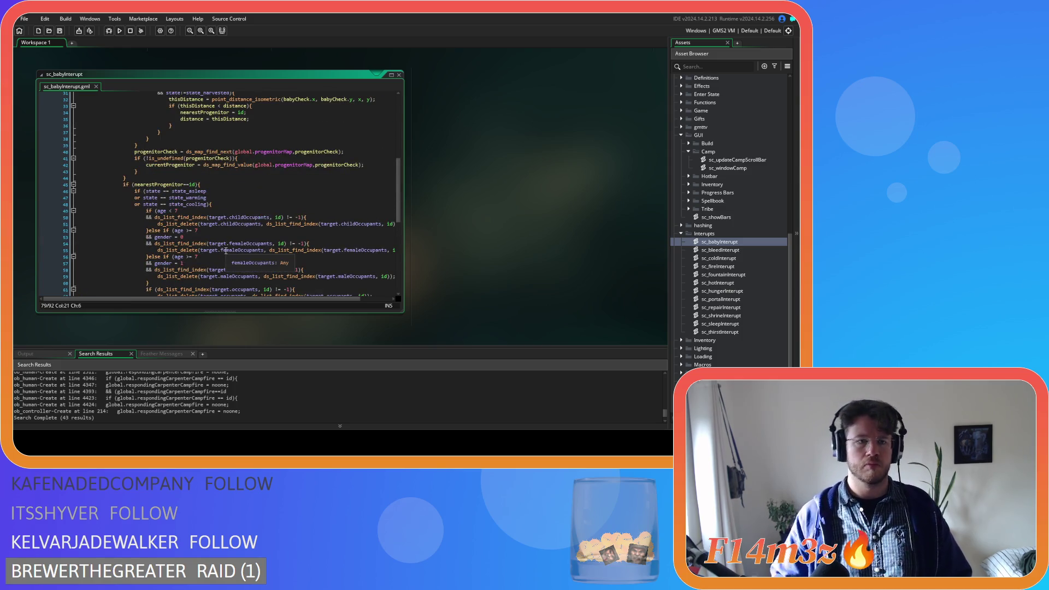
pyautogui.scroll(-9, 225, 250)
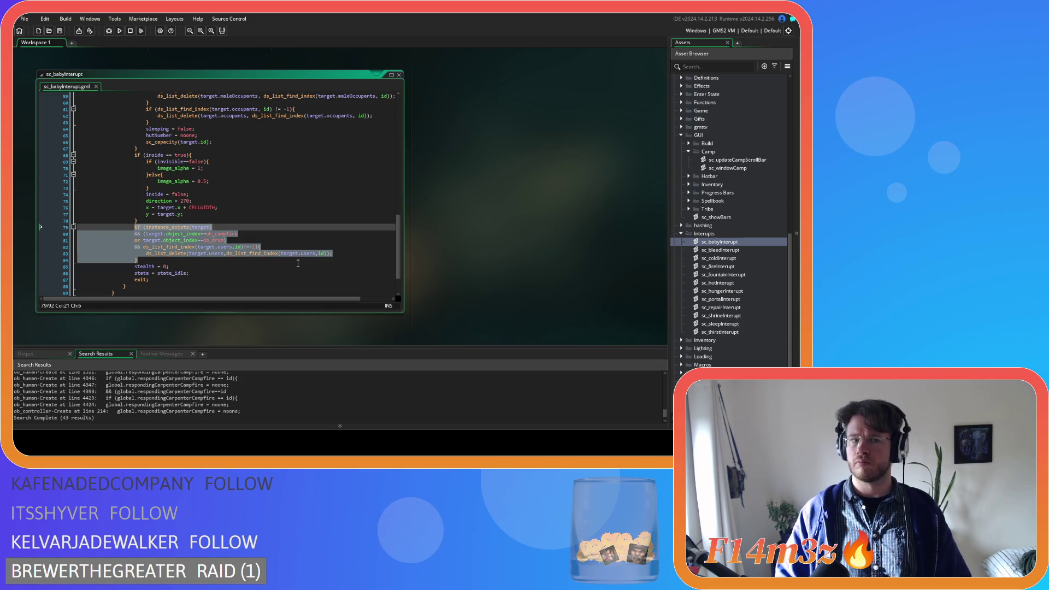
pyautogui.doubleClick(702, 250)
# Step: Paste the users-list block after line 35 of sc_bleedInterupt, outdent it, and save
pyautogui.scroll(-5, 192, 237)
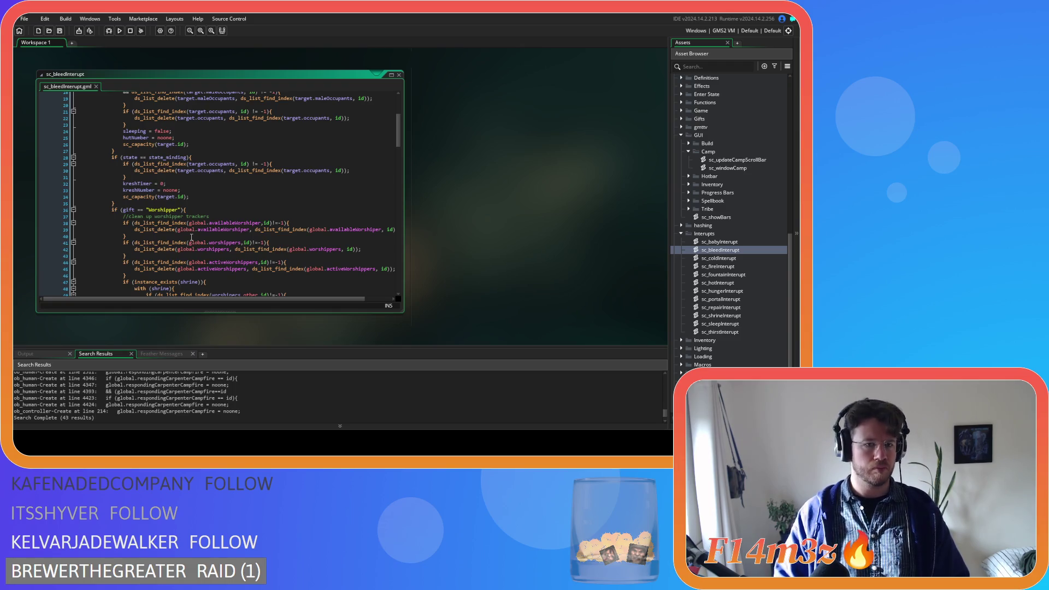
pyautogui.scroll(-8, 191, 238)
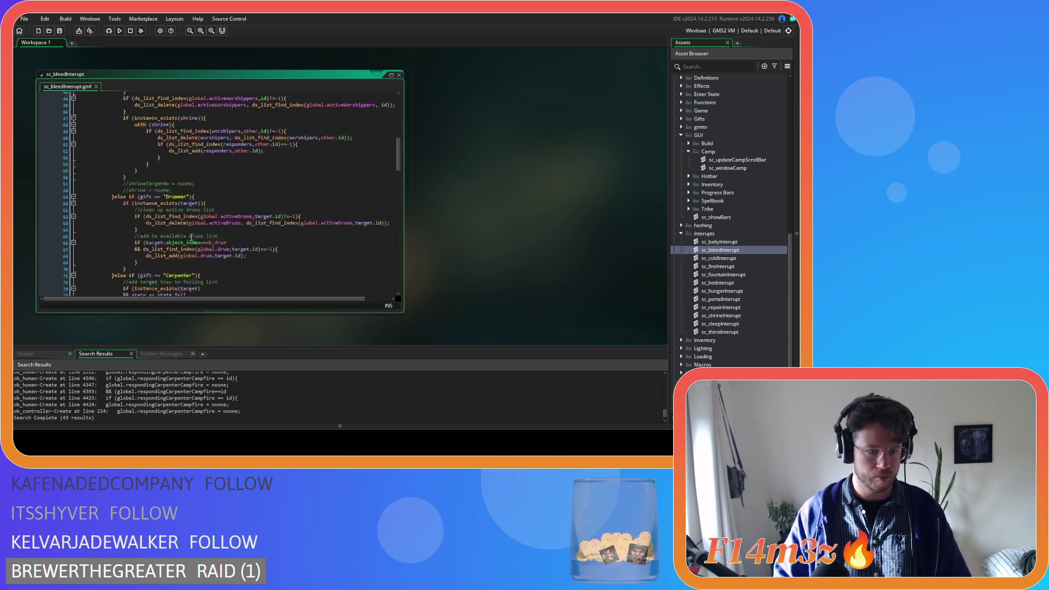
pyautogui.scroll(-20, 192, 237)
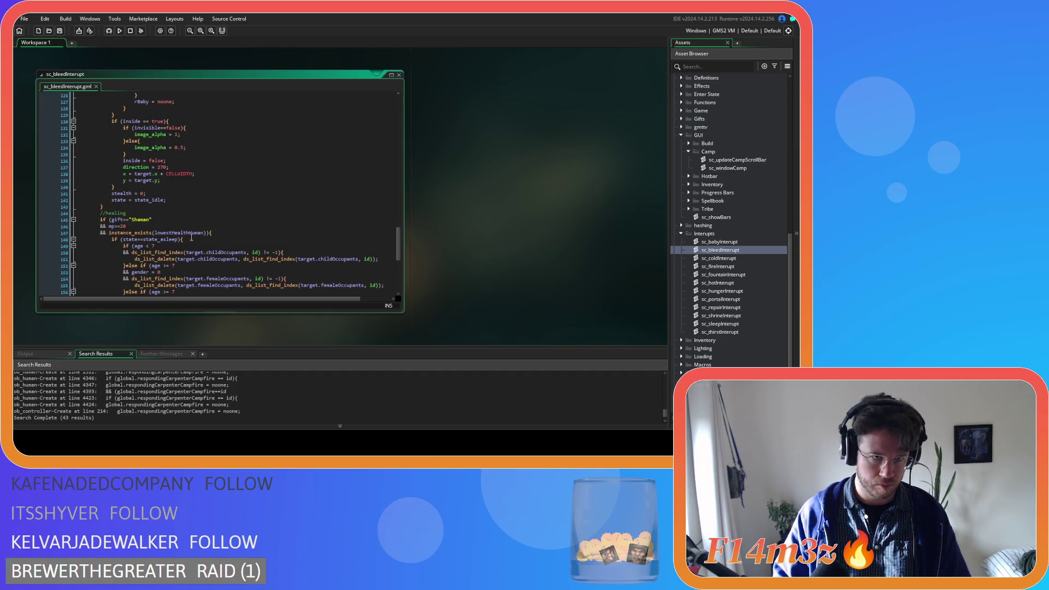
pyautogui.scroll(20, 191, 237)
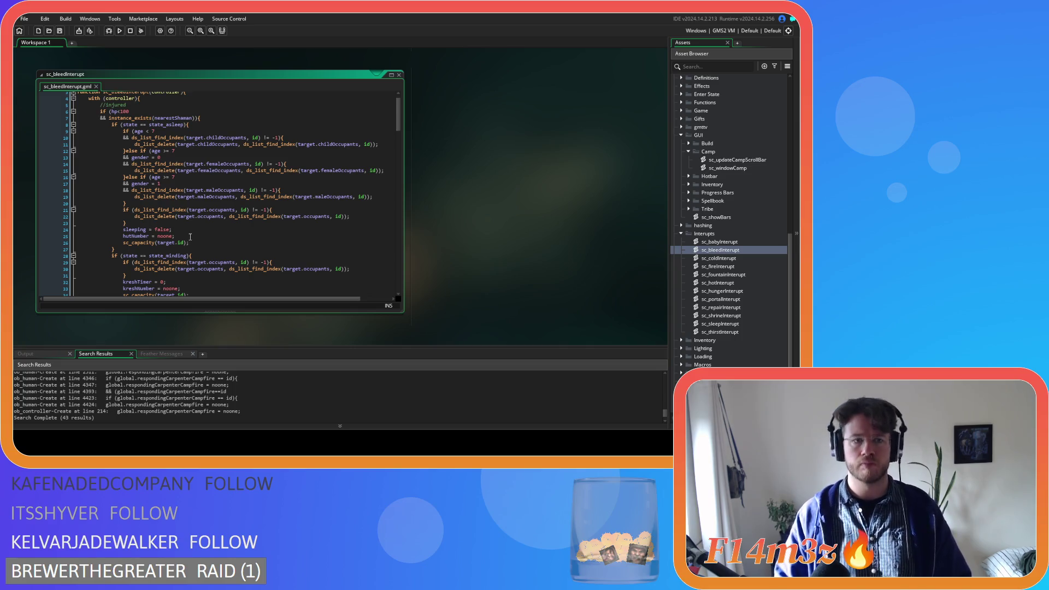
pyautogui.scroll(-4, 190, 237)
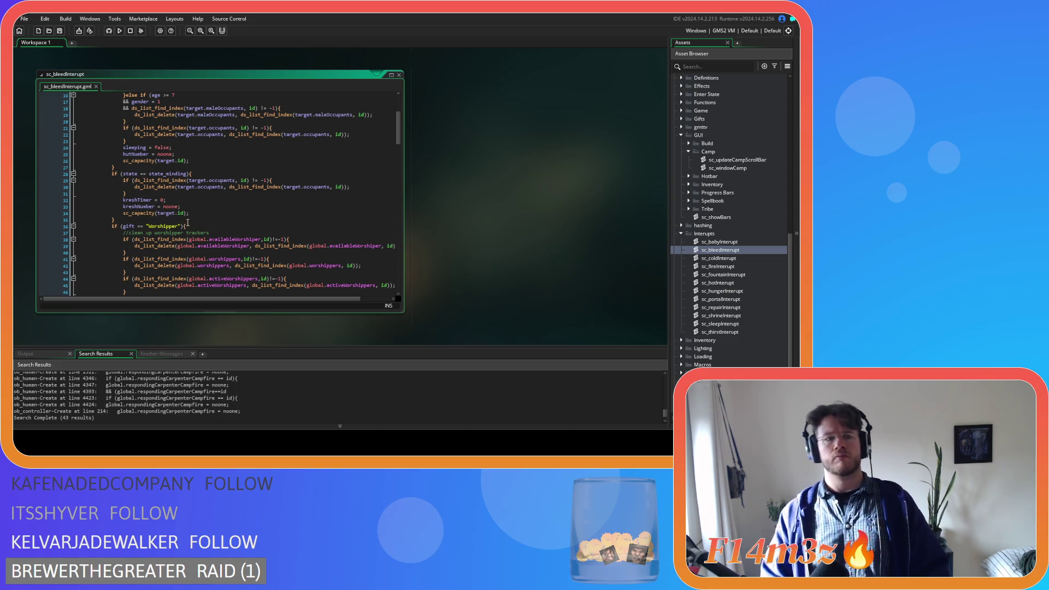
pyautogui.click(188, 220)
pyautogui.press('Return')
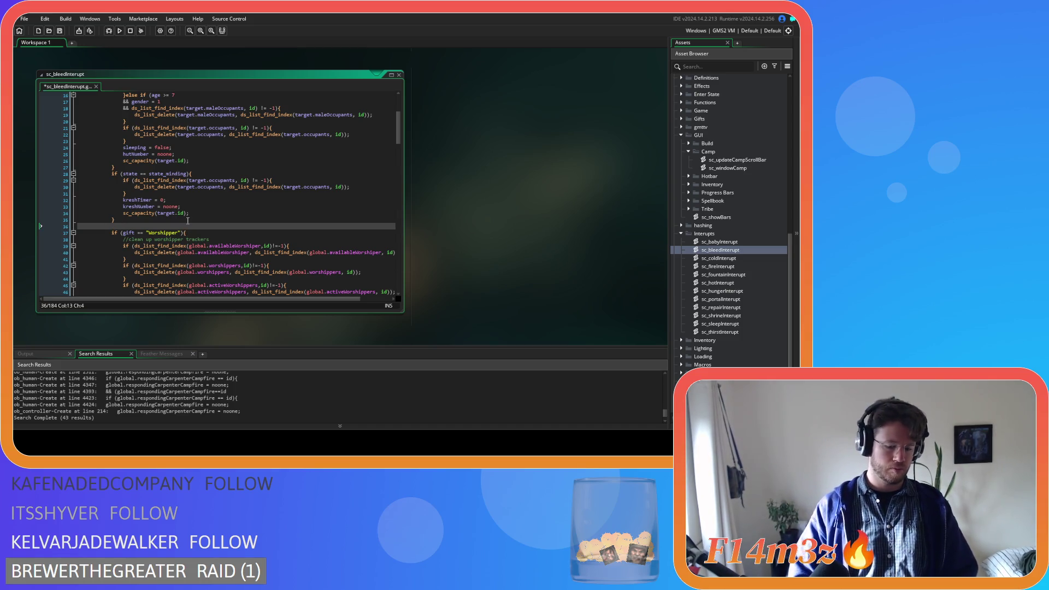
pyautogui.hotkey('ctrl', 'v')
pyautogui.moveTo(139, 260); pyautogui.dragTo(70, 236)
pyautogui.hotkey('shift', 'Tab')
pyautogui.hotkey('shift', 'Tab')
pyautogui.hotkey('ctrl', 's')
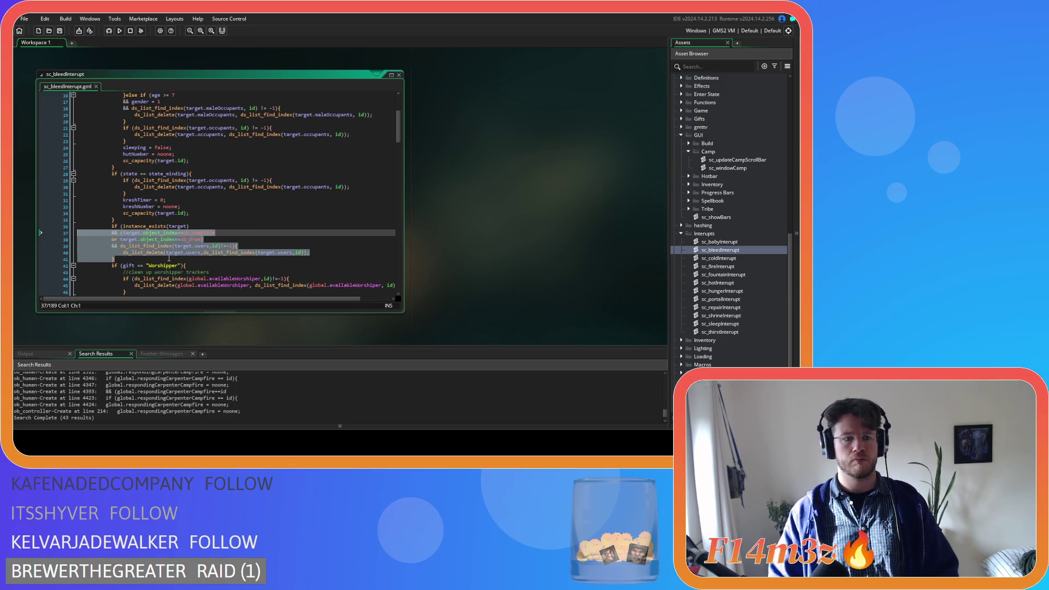
pyautogui.doubleClick(734, 243)
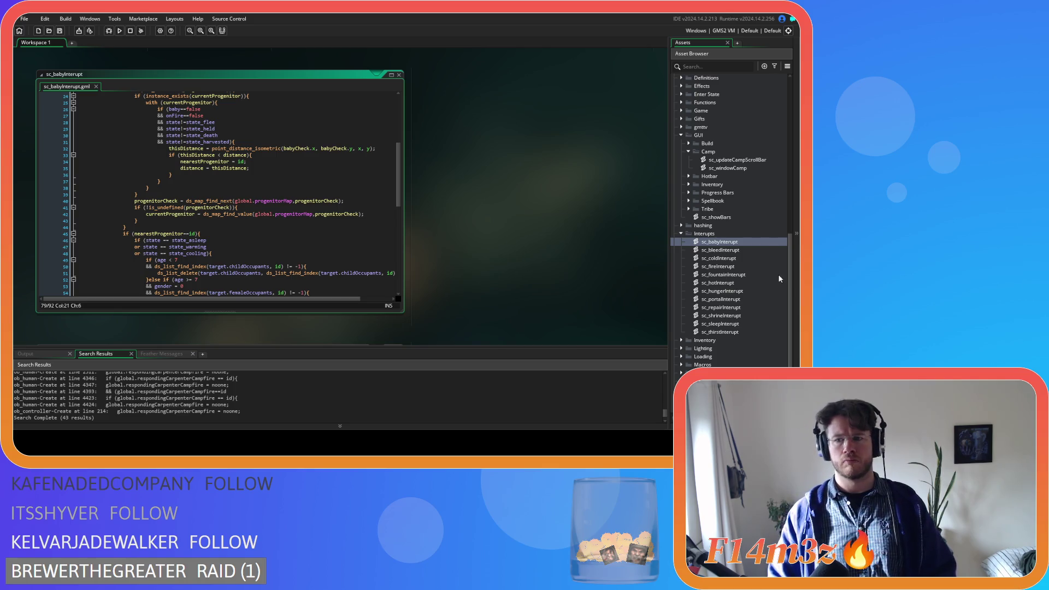
# Step: Cut the users-list block from the end of sc_babyInterupt and delete the leftover blank line
pyautogui.doubleClick(738, 251)
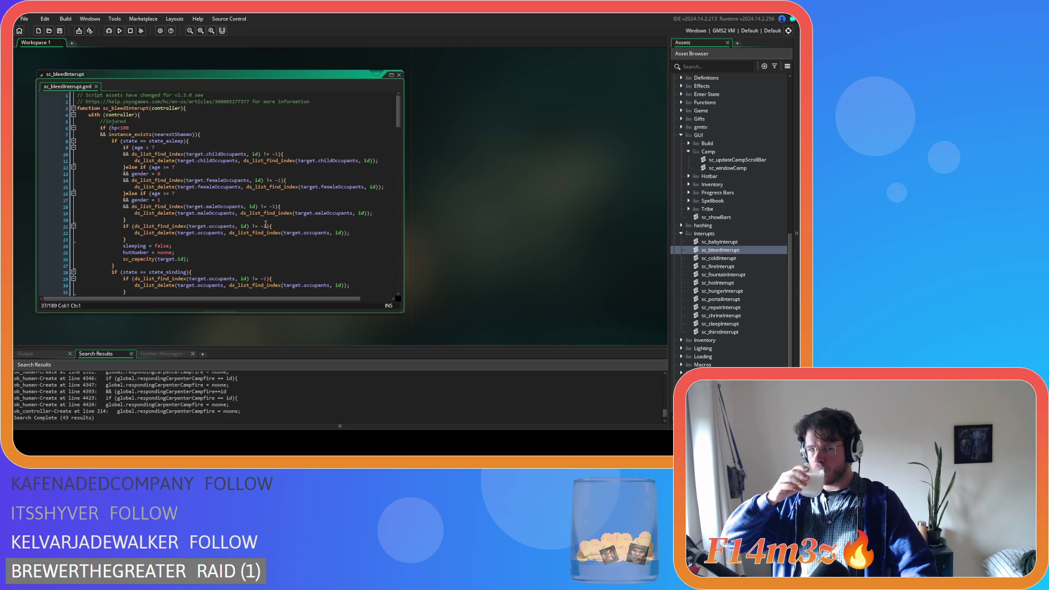
pyautogui.doubleClick(720, 241)
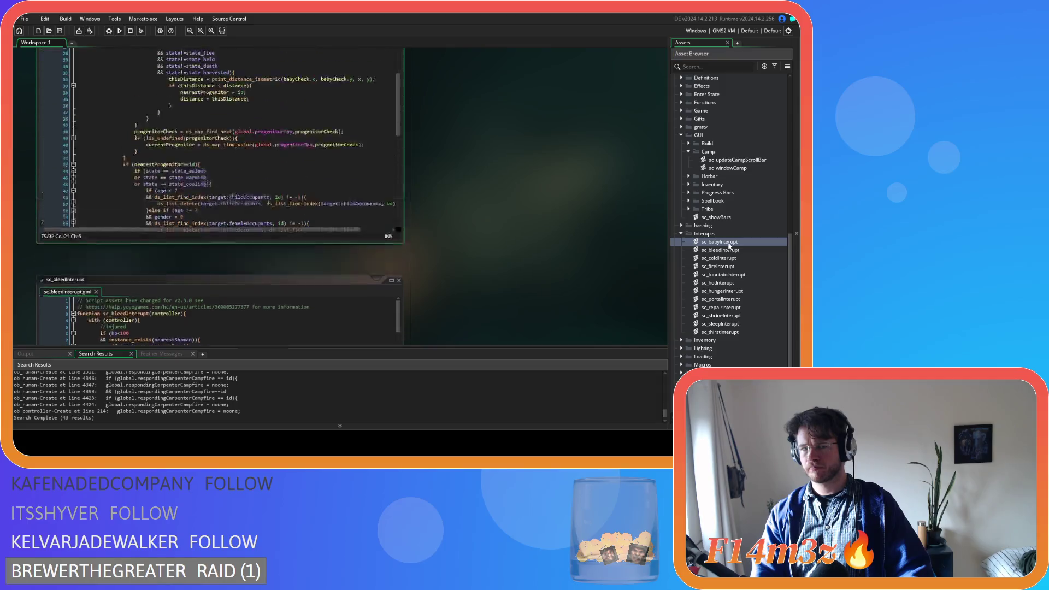
pyautogui.scroll(-13, 254, 193)
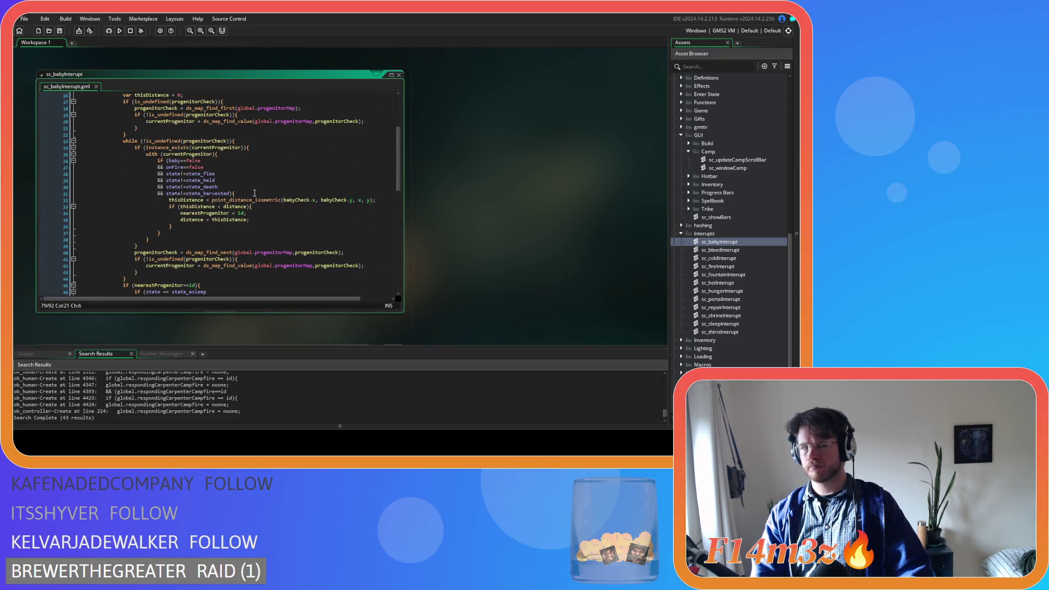
pyautogui.scroll(-7, 260, 186)
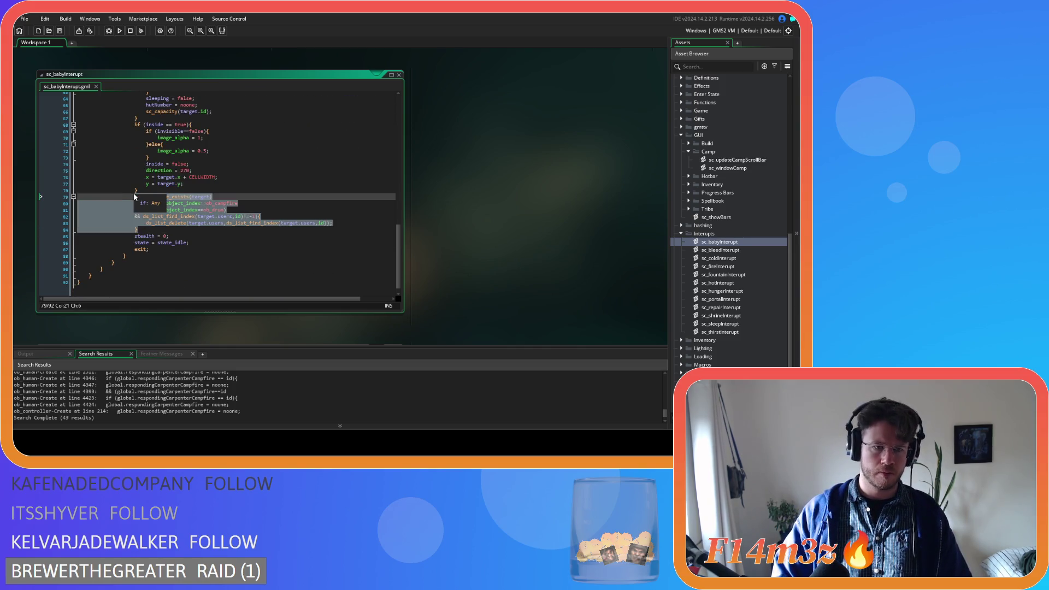
pyautogui.press('Delete')
pyautogui.moveTo(148, 226); pyautogui.dragTo(89, 223)
pyautogui.press('BackSpace')
pyautogui.press('BackSpace')
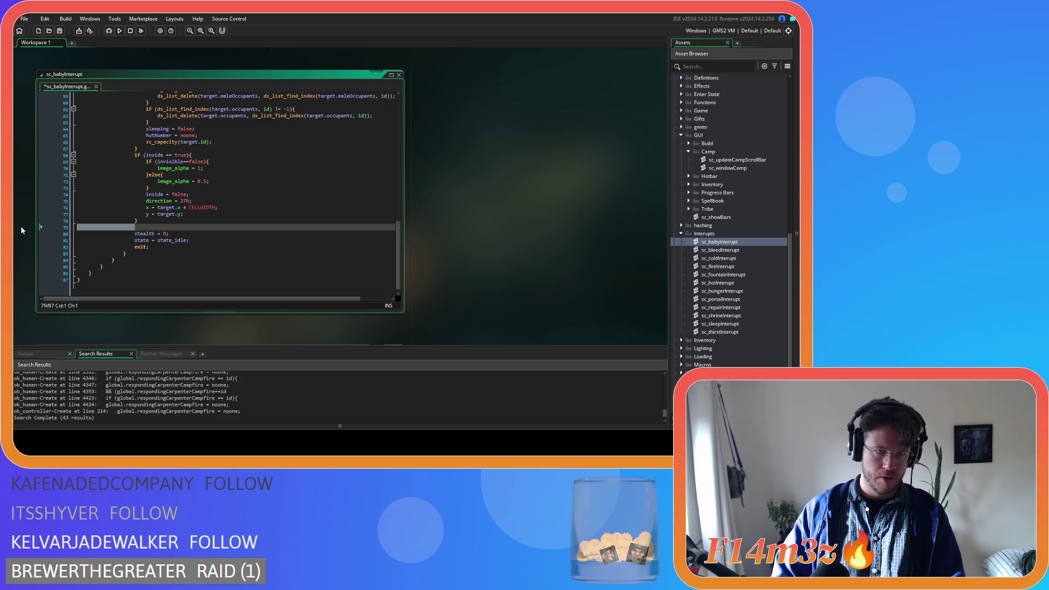
# Step: Paste the block after line 67, before the inside check, then return to sc_bleedInterupt
pyautogui.click(164, 155)
pyautogui.press('Return')
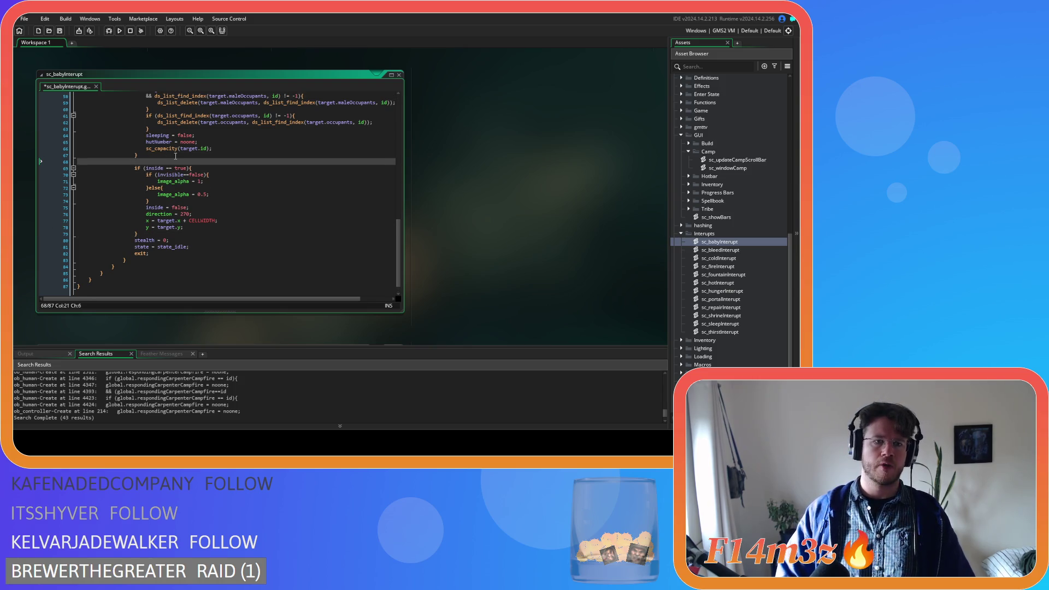
pyautogui.write('if (instance_exists(target) \t\t\t\t\t&& (target.object_index==ob_campfire \t\t\t\t\tor target.object_index==ob_drum) \t\t\t\t\t&& ds_list_find_index(target.users,id)!=-1){ \t\t\t\t\t\tds_list_delete(target.users,ds_list_find_index(target.users,id)); \t\t\t\t\t}')
pyautogui.moveTo(143, 195); pyautogui.dragTo(135, 162)
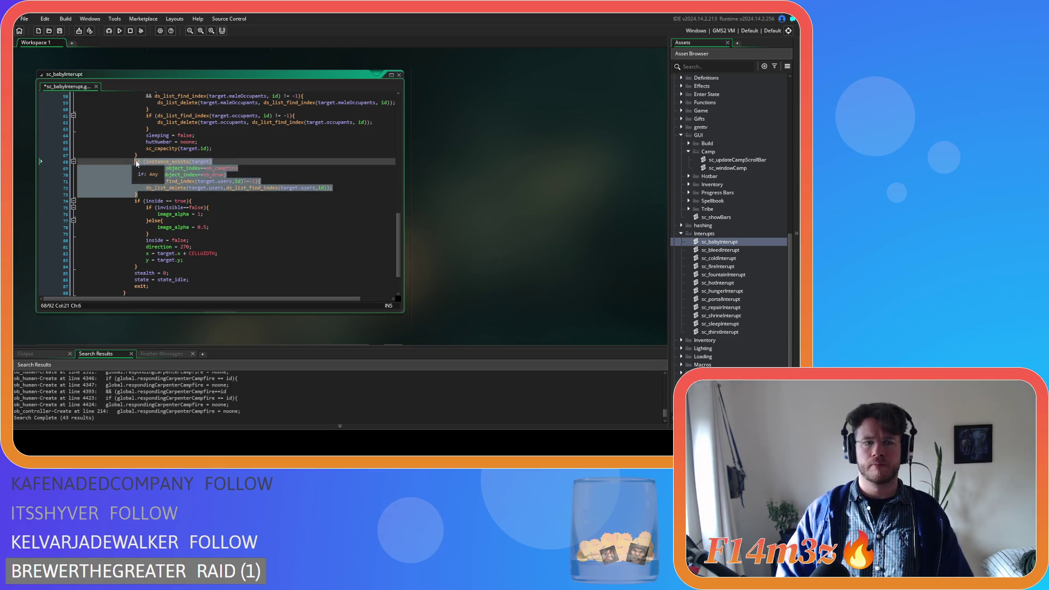
pyautogui.doubleClick(714, 251)
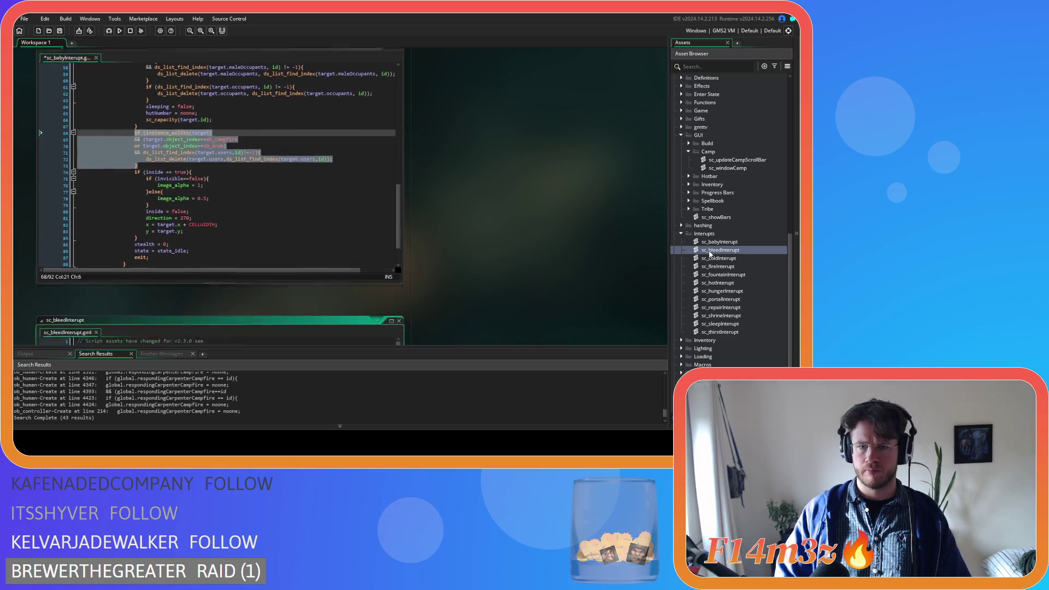
pyautogui.click(138, 141)
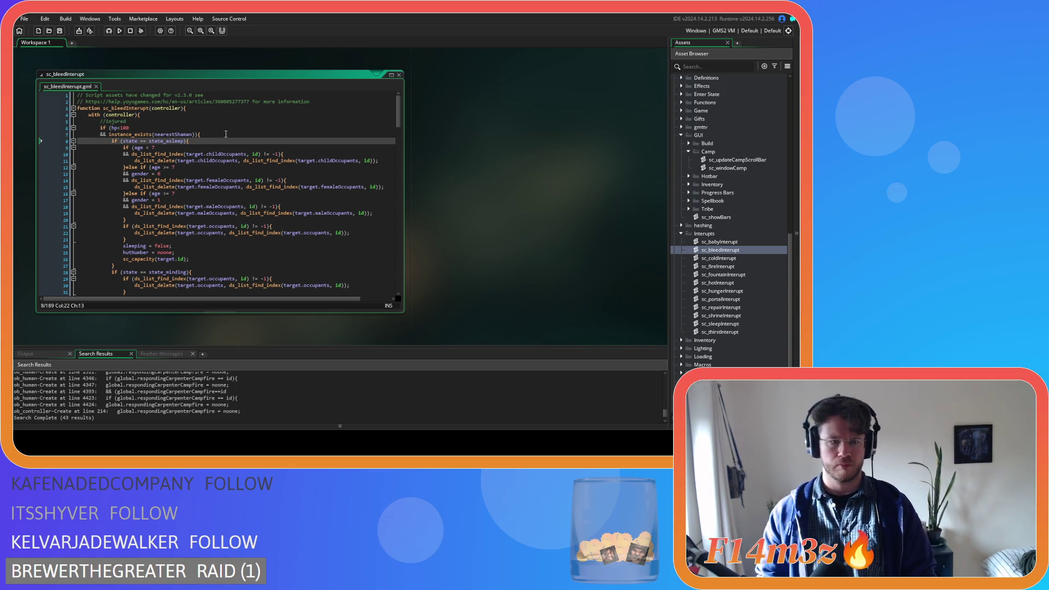
# Step: Open sc_coldInterupt and scroll through its Worshipper, Drummer and Carpenter cleanup branches
pyautogui.scroll(-6, 227, 143)
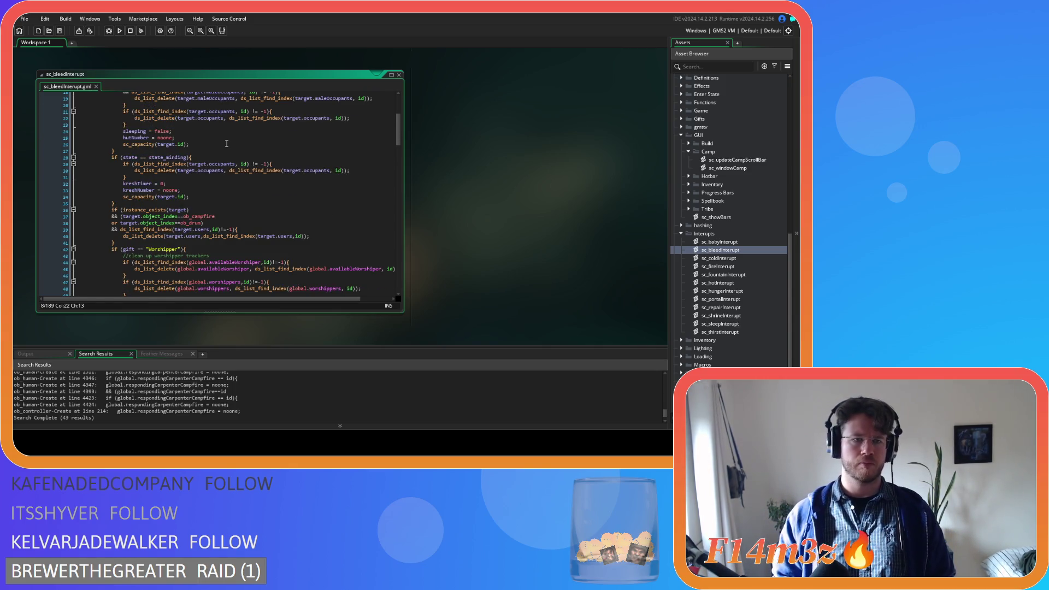
pyautogui.doubleClick(720, 258)
pyautogui.scroll(-4, 305, 208)
pyautogui.scroll(-3, 305, 208)
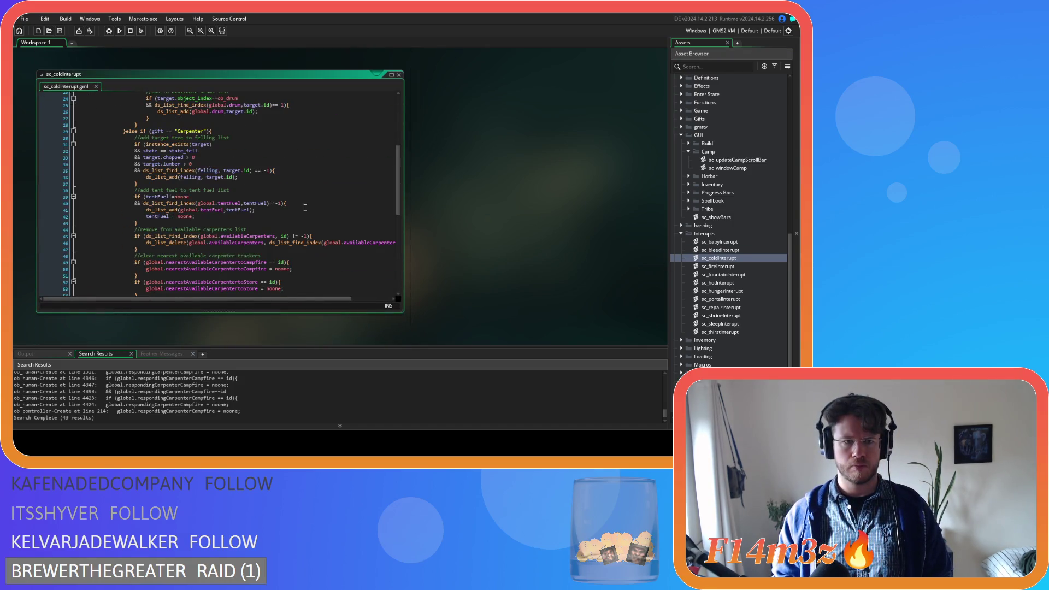
pyautogui.scroll(7, 305, 208)
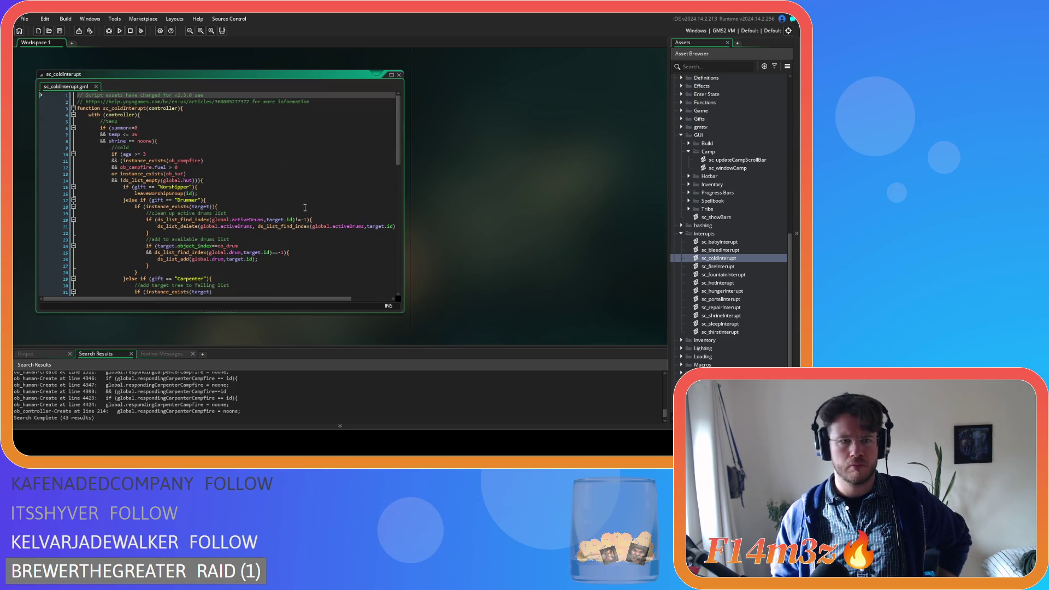
pyautogui.scroll(-2, 305, 208)
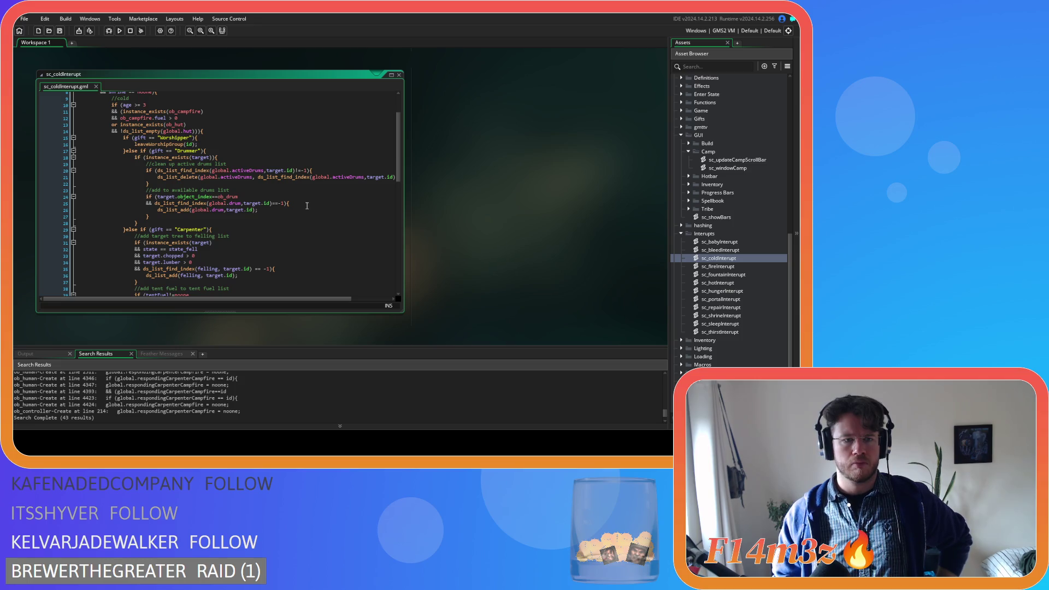
pyautogui.scroll(-15, 307, 206)
pyautogui.scroll(18, 308, 208)
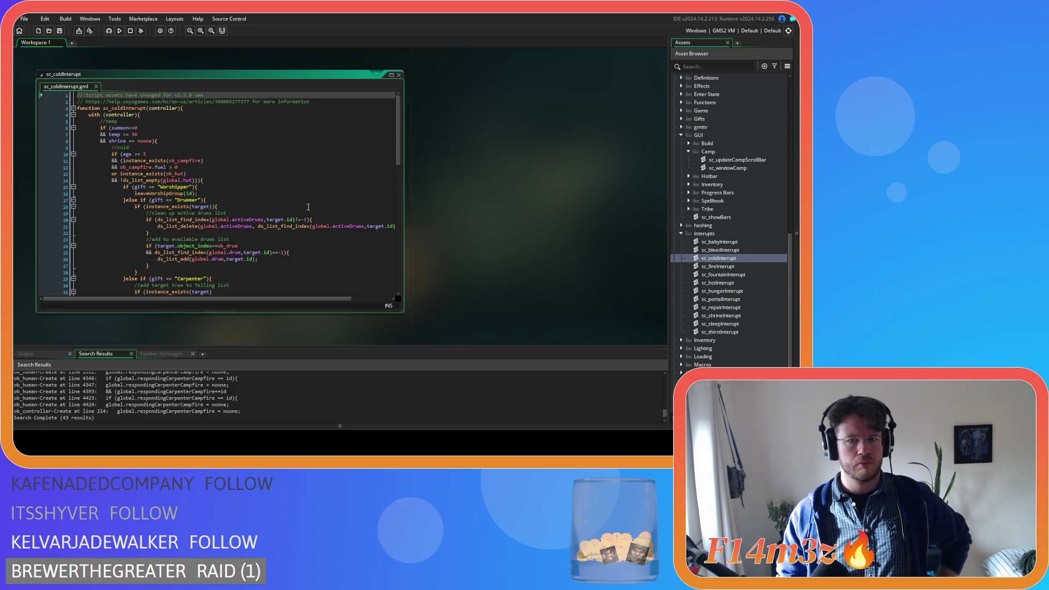
pyautogui.scroll(-4, 309, 208)
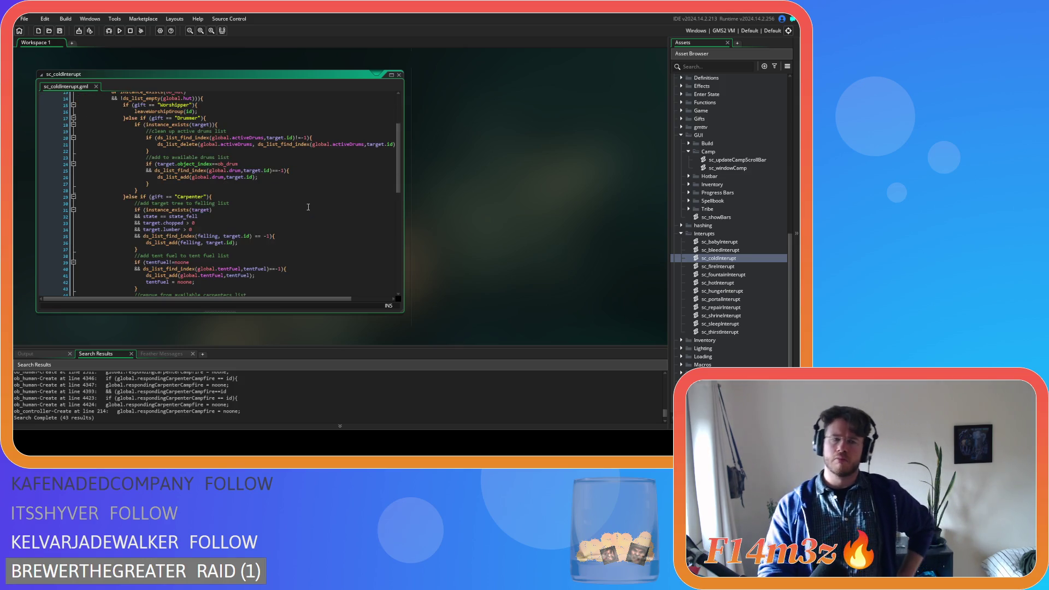
pyautogui.scroll(4, 308, 207)
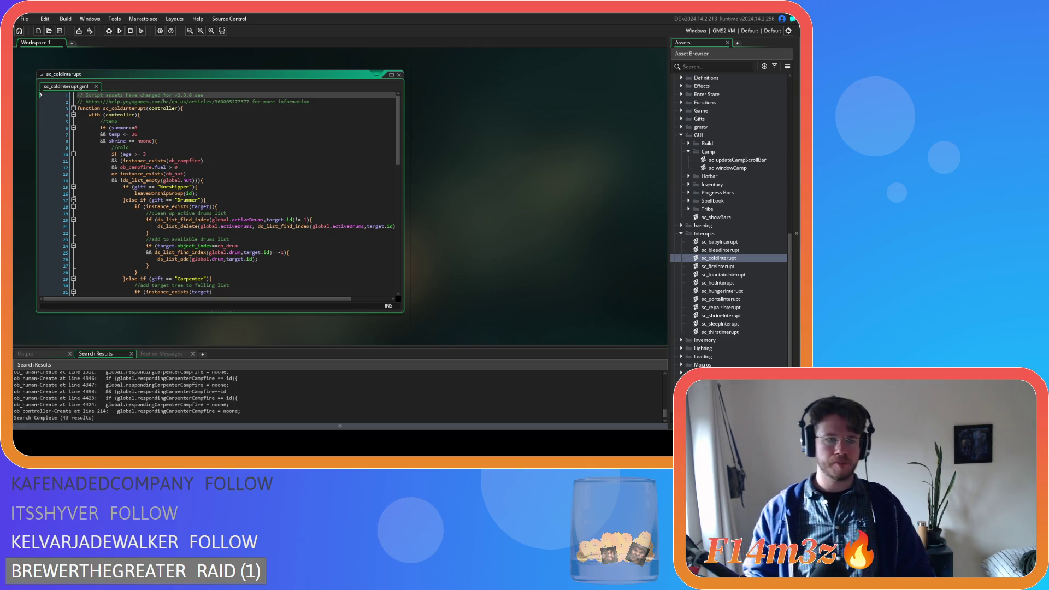
# Step: Review the list lookups in sc_coldInterupt and sc_bleedInterupt, then select sc_babyInterupt's users-list block
pyautogui.click(215, 259)
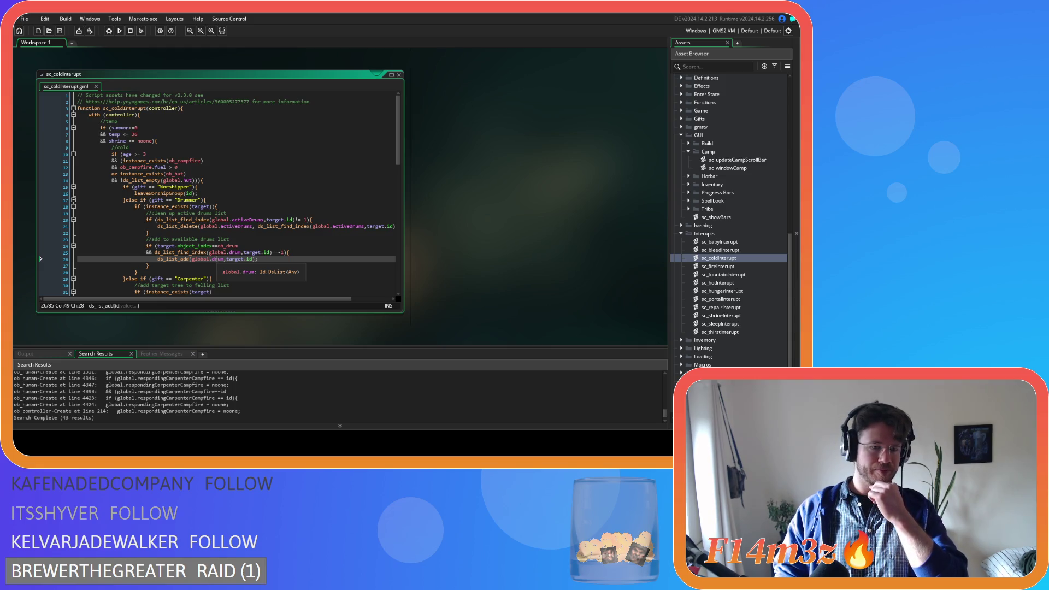
pyautogui.click(224, 220)
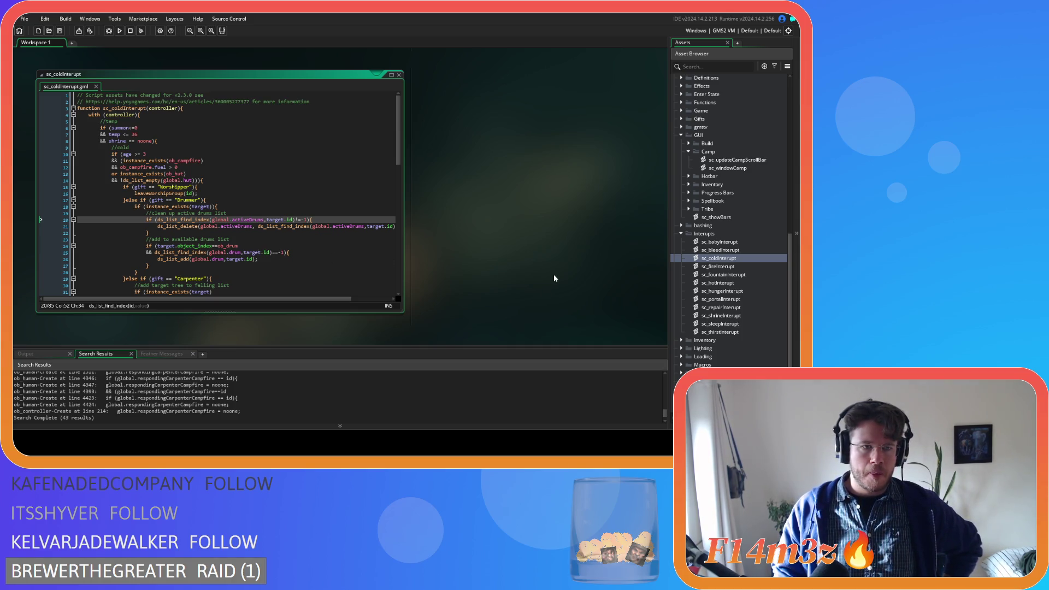
pyautogui.doubleClick(728, 252)
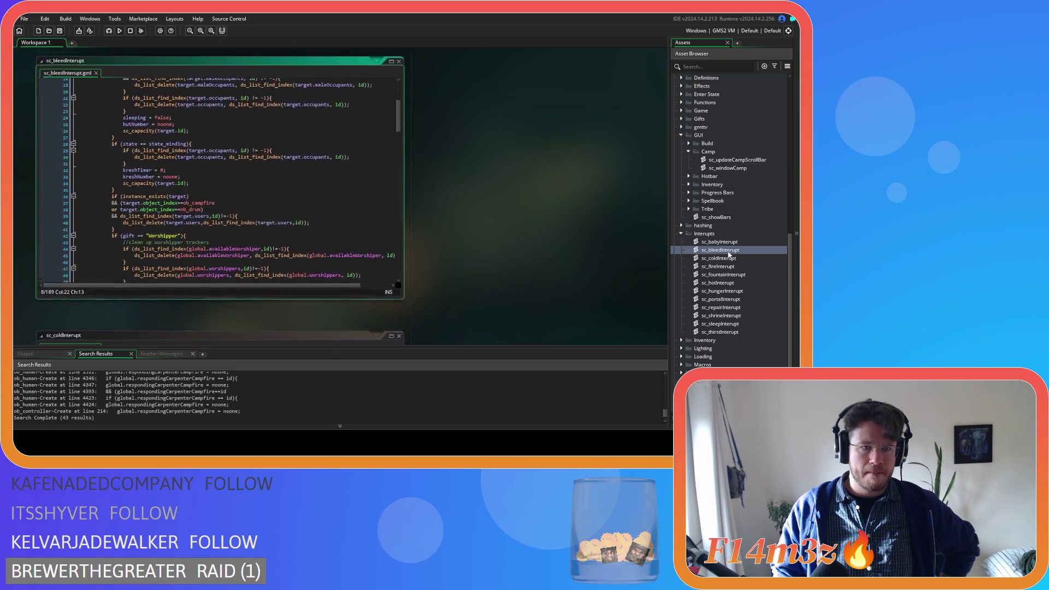
pyautogui.scroll(5, 285, 229)
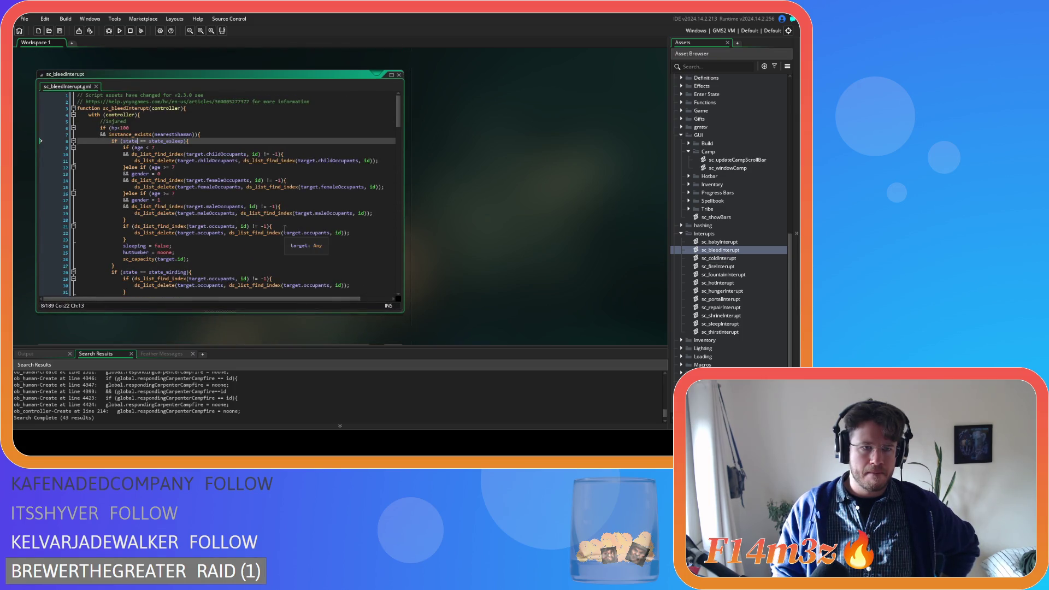
pyautogui.click(285, 227)
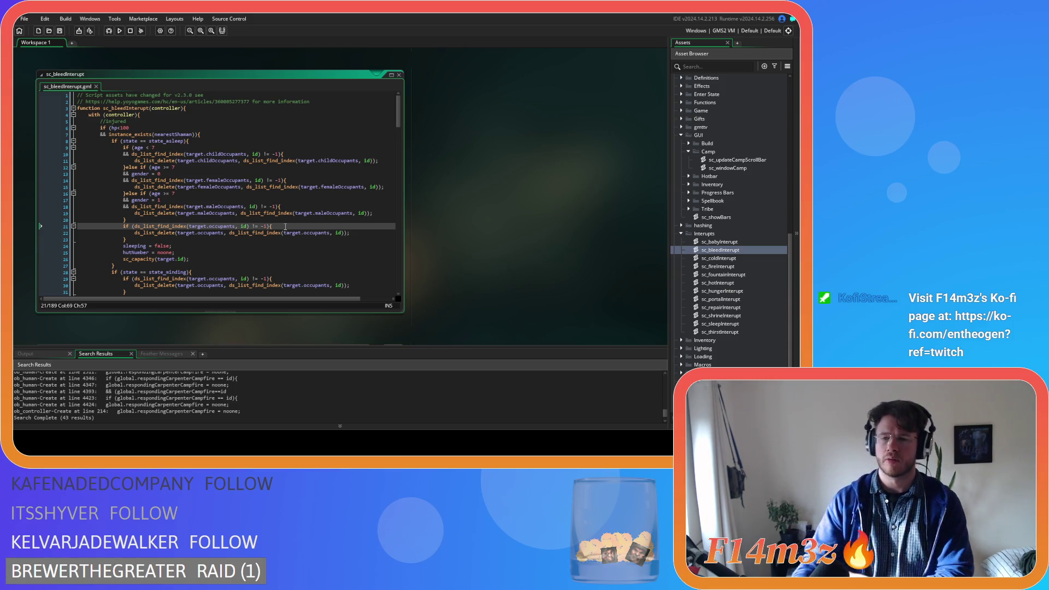
pyautogui.doubleClick(720, 242)
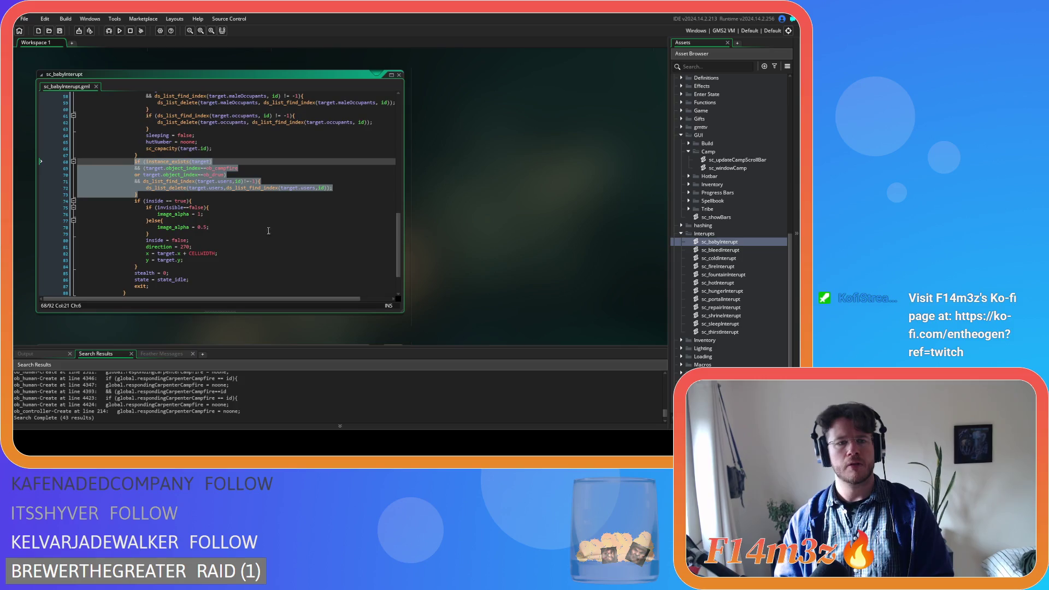
pyautogui.moveTo(401, 214)
pyautogui.mouseDown()
pyautogui.moveTo(397, 107)
pyautogui.moveTo(389, 201)
pyautogui.moveTo(416, 199)
pyautogui.mouseUp()
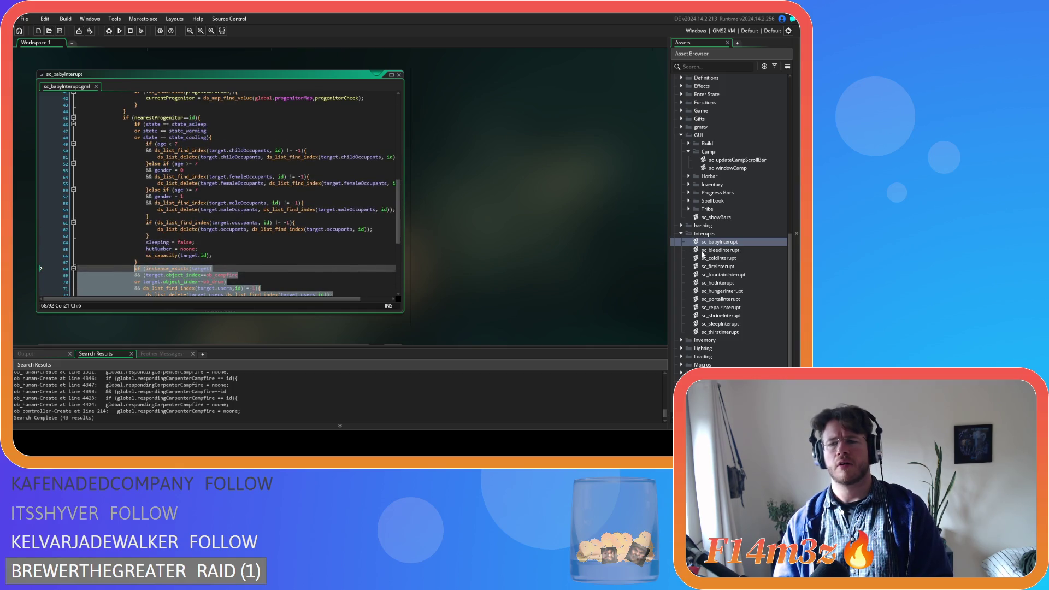
pyautogui.rightClick(193, 109)
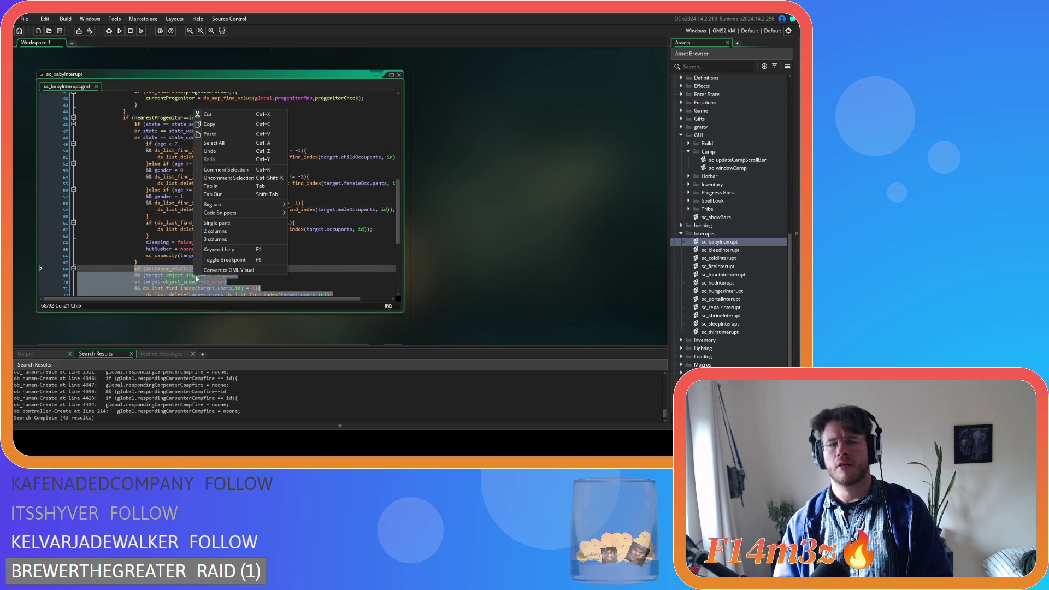
# Step: Copy the users-list removal block, then step through the Interrupts scripts to sc_fireInterupt
pyautogui.click(734, 250)
pyautogui.doubleClick(720, 250)
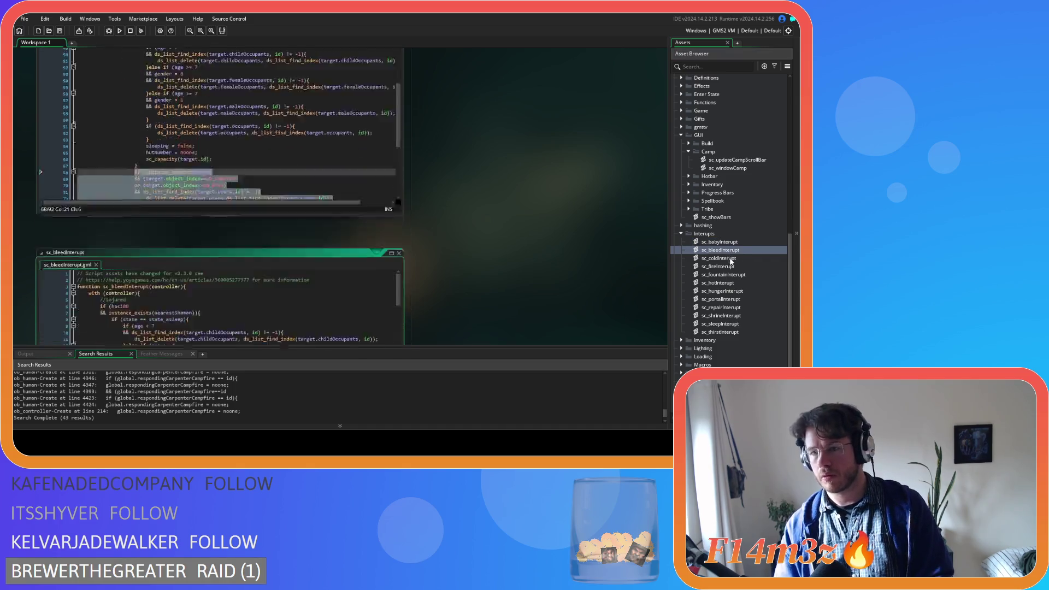
pyautogui.doubleClick(720, 258)
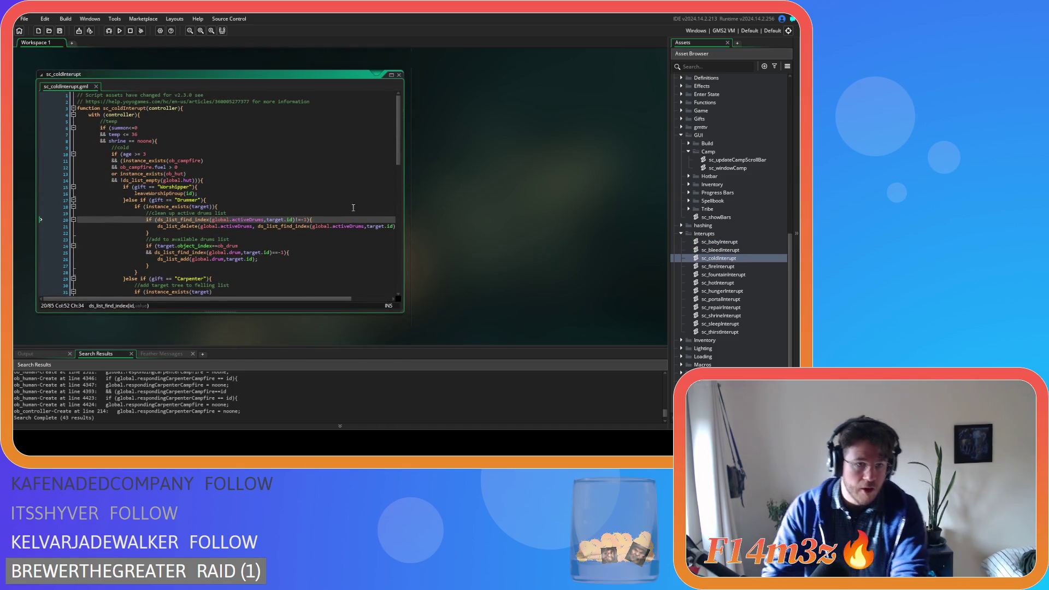
pyautogui.scroll(-15, 250, 205)
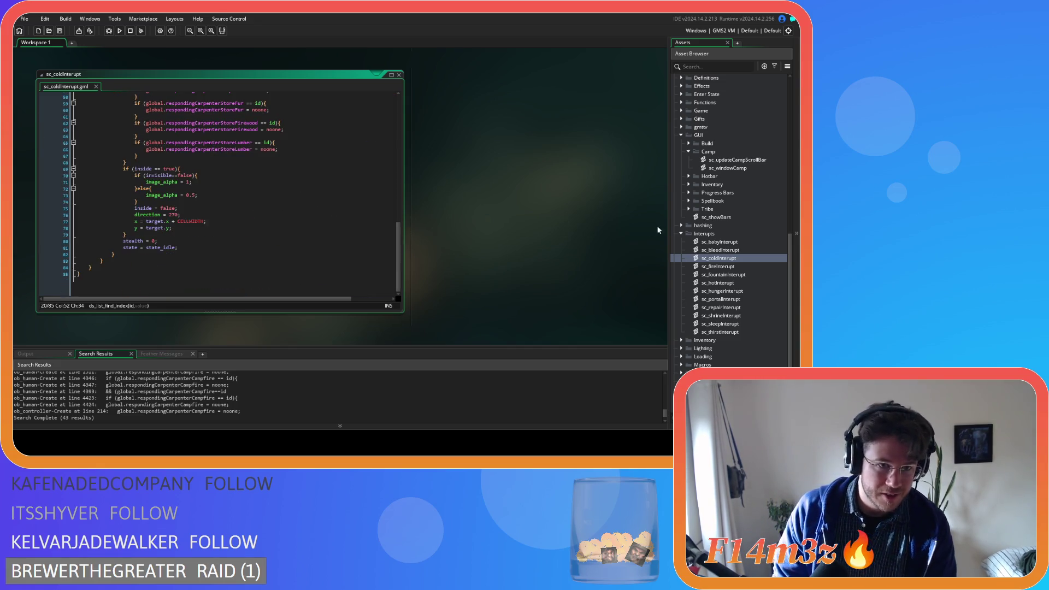
pyautogui.doubleClick(719, 266)
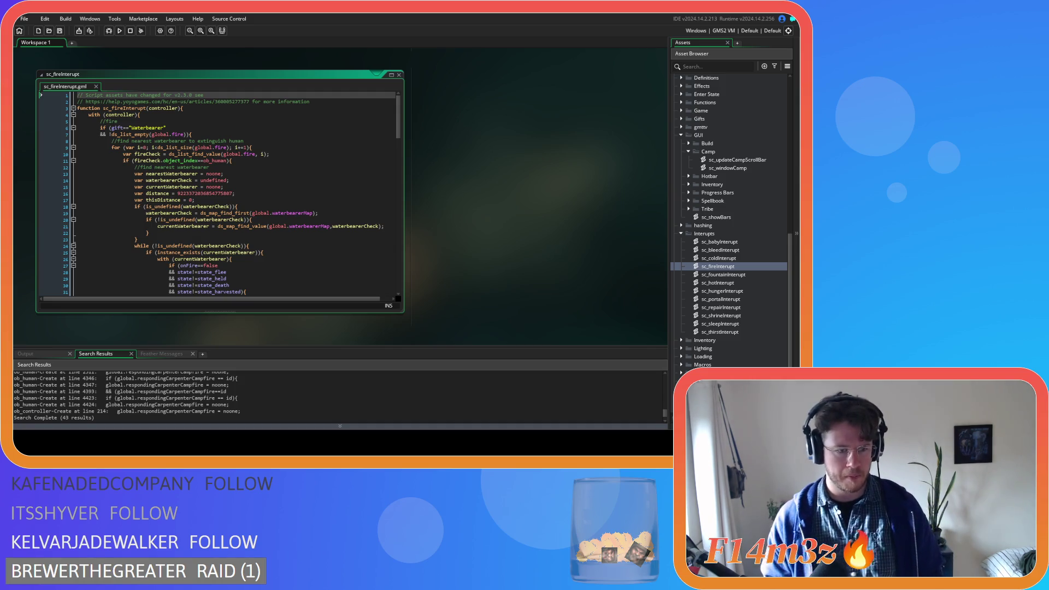
# Step: Inspect the instance_exists check on line 25 and the distance value on line 16
pyautogui.click(294, 252)
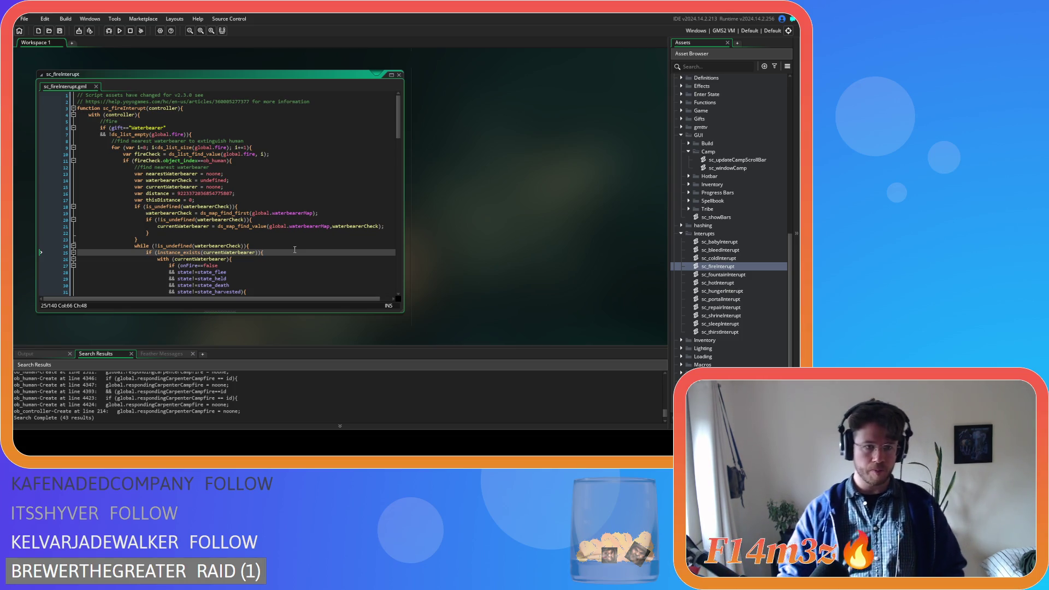
pyautogui.click(178, 194)
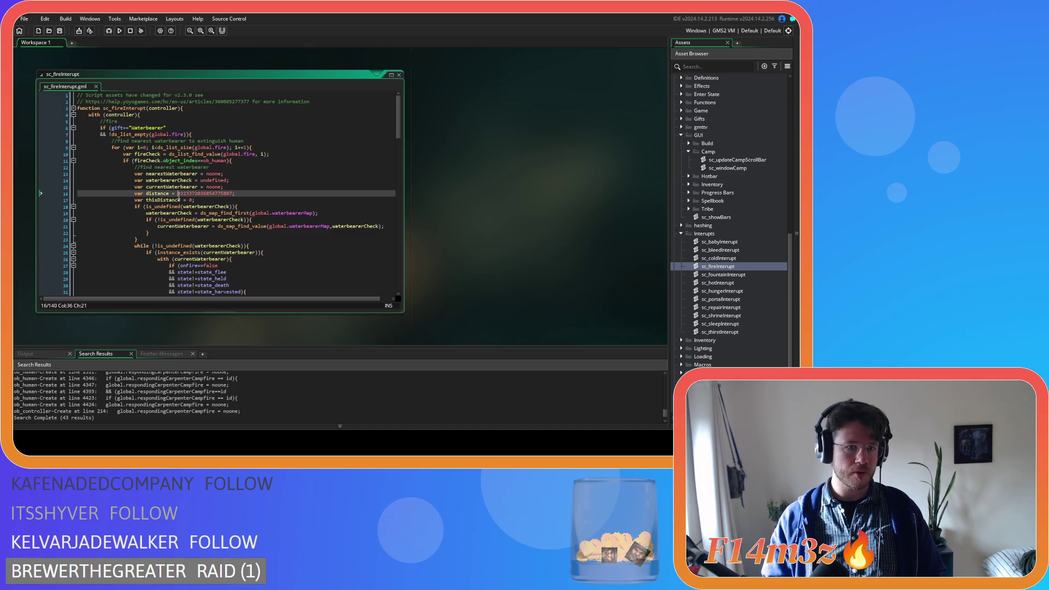
pyautogui.scroll(-4, 178, 196)
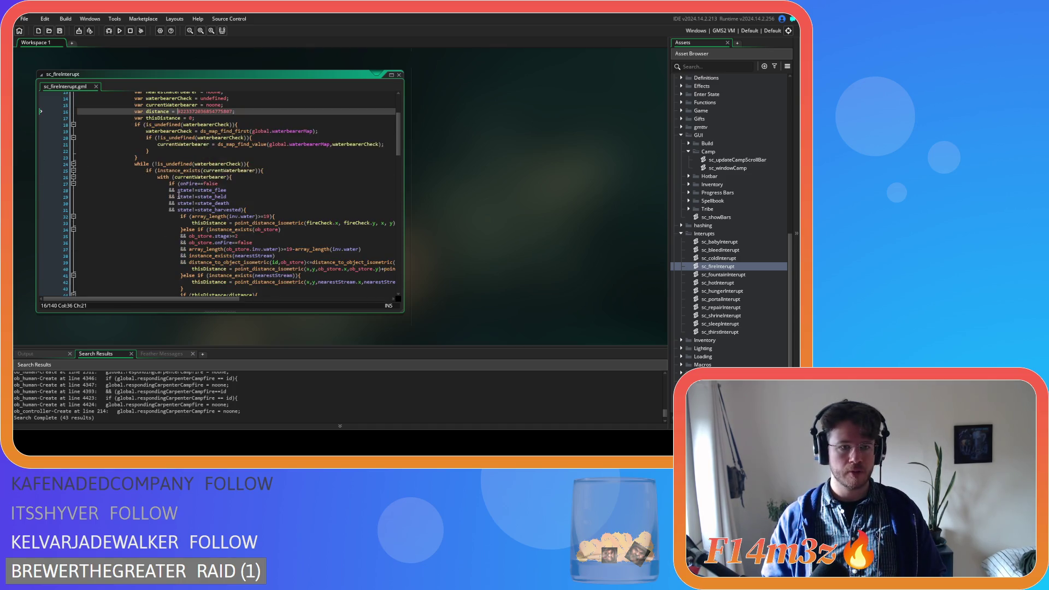
pyautogui.scroll(-10, 178, 195)
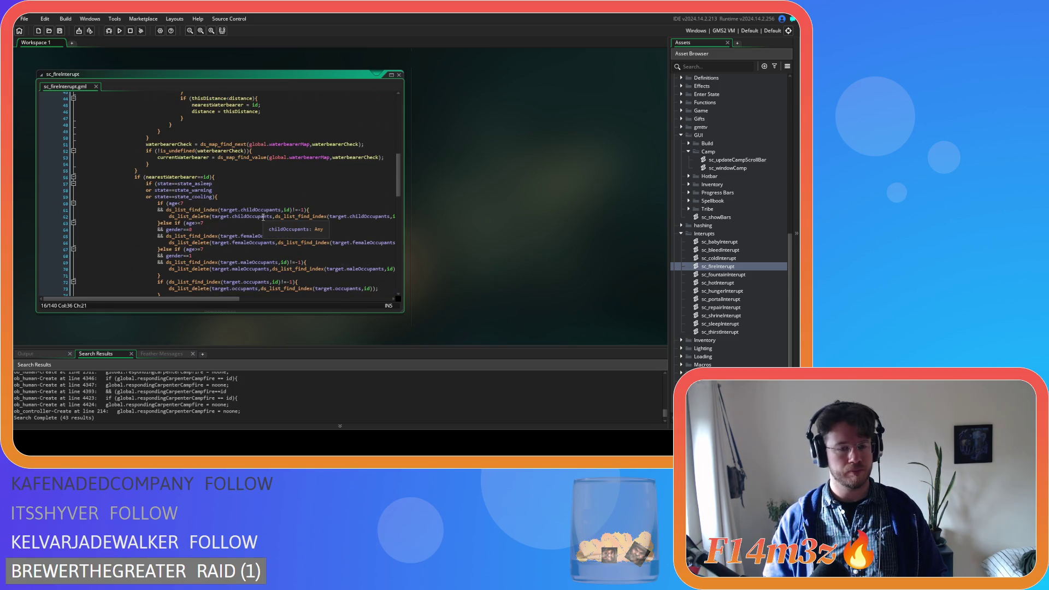
pyautogui.scroll(-8, 263, 217)
# Step: Paste the block at line 78, indent lines 80–84 one level, and save sc_fireInterupt
pyautogui.click(168, 157)
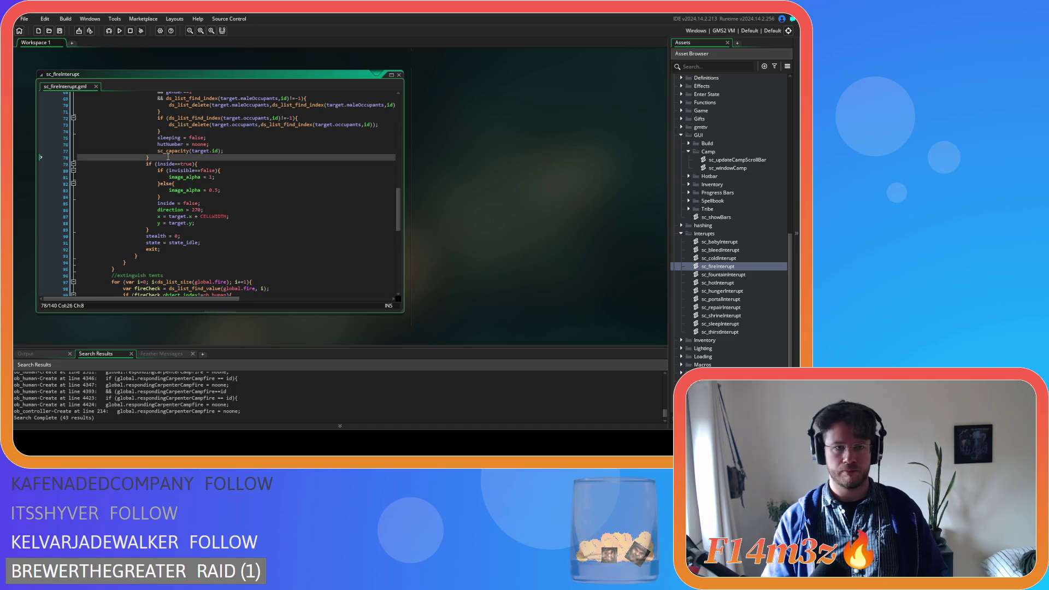
pyautogui.hotkey('ctrl', 'v')
pyautogui.moveTo(138, 197); pyautogui.dragTo(122, 174)
pyautogui.press('Tab')
pyautogui.hotkey('ctrl', 's')
pyautogui.doubleClick(749, 274)
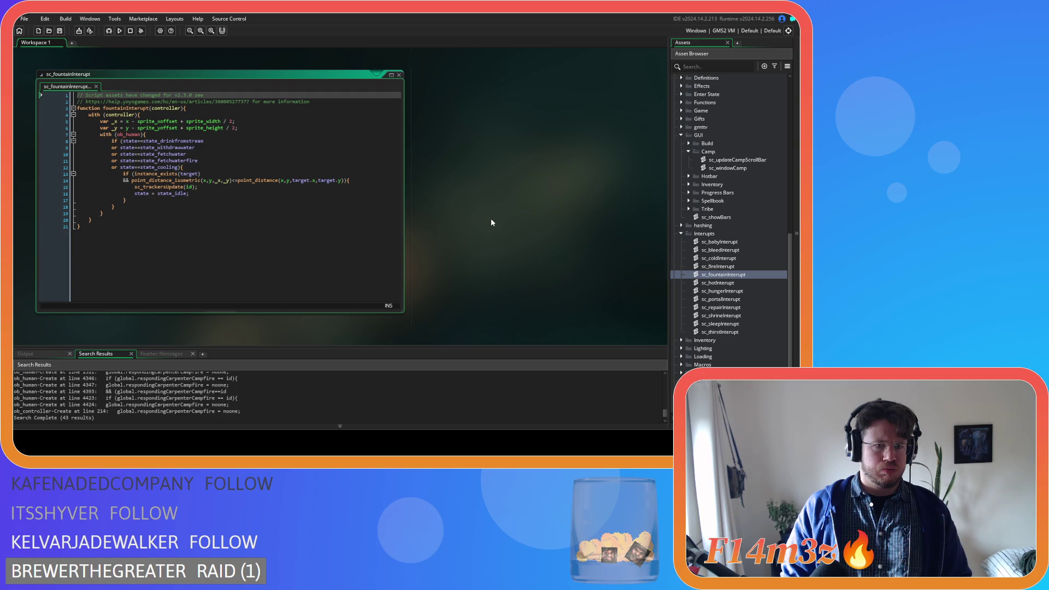
# Step: Look through sc_hotInterupt, then find the carpenter-tracker cleanup in sc_hungerInterupt
pyautogui.doubleClick(741, 284)
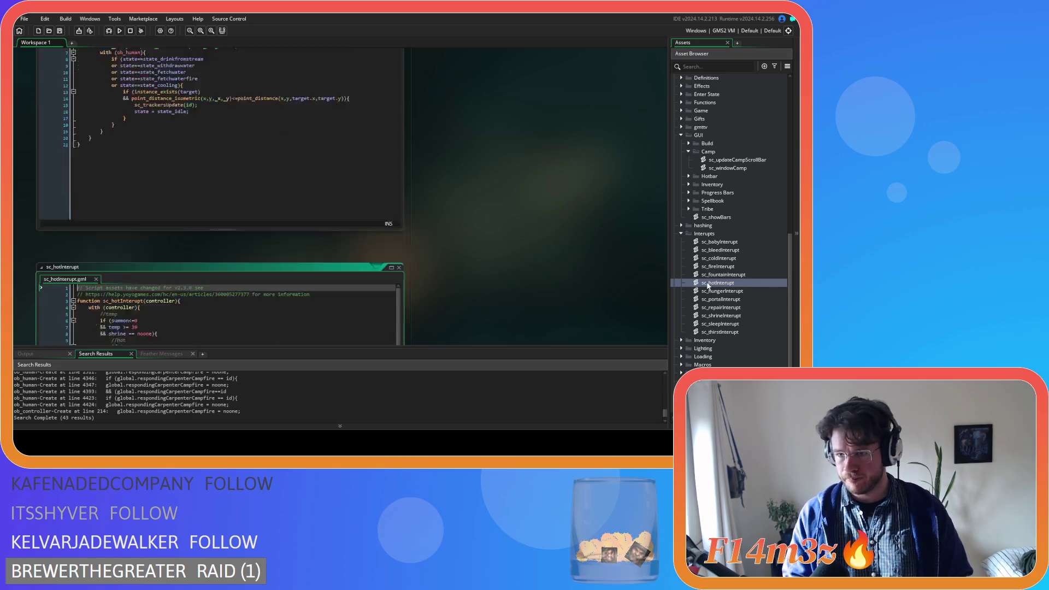
pyautogui.scroll(-7, 308, 232)
pyautogui.scroll(-10, 308, 233)
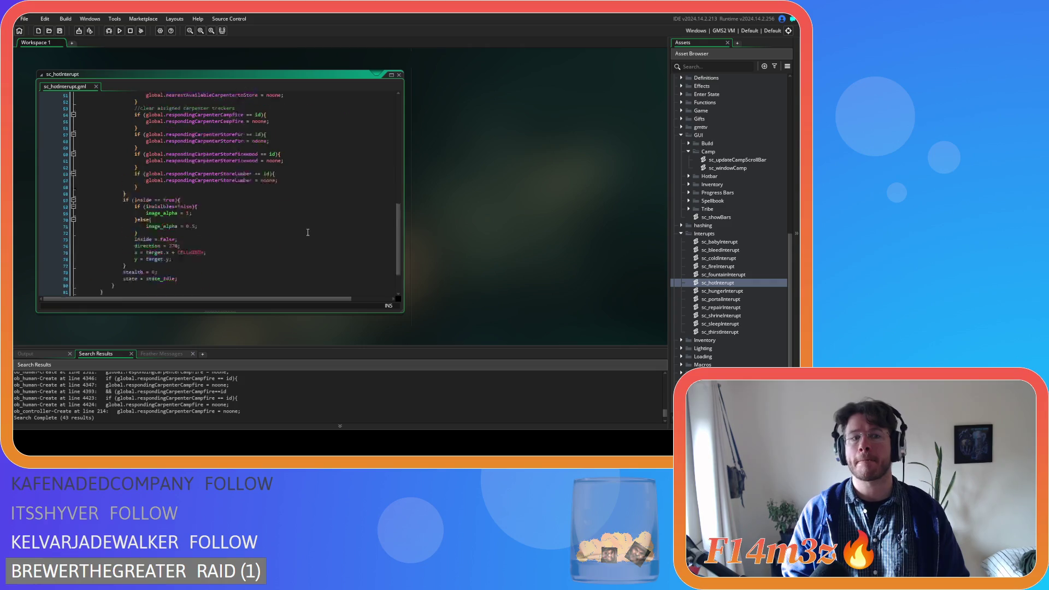
pyautogui.doubleClick(681, 293)
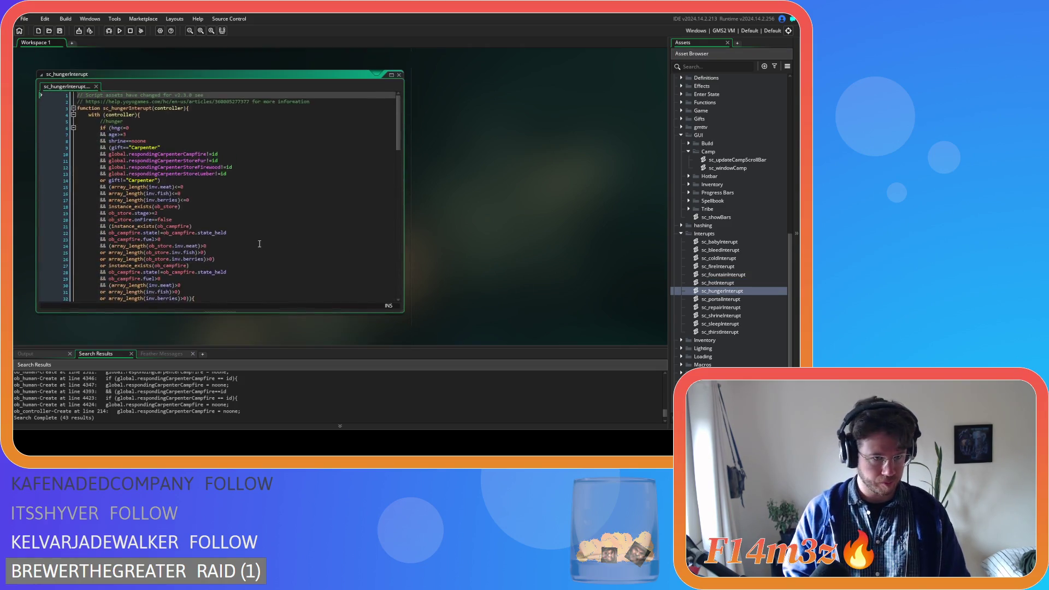
pyautogui.scroll(-3, 258, 238)
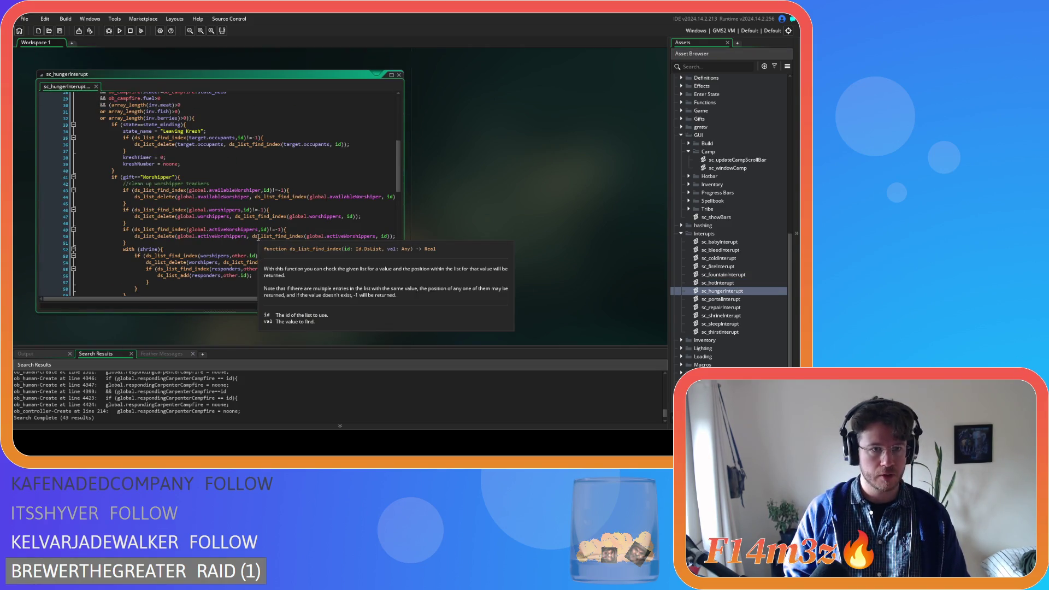
pyautogui.scroll(-15, 259, 238)
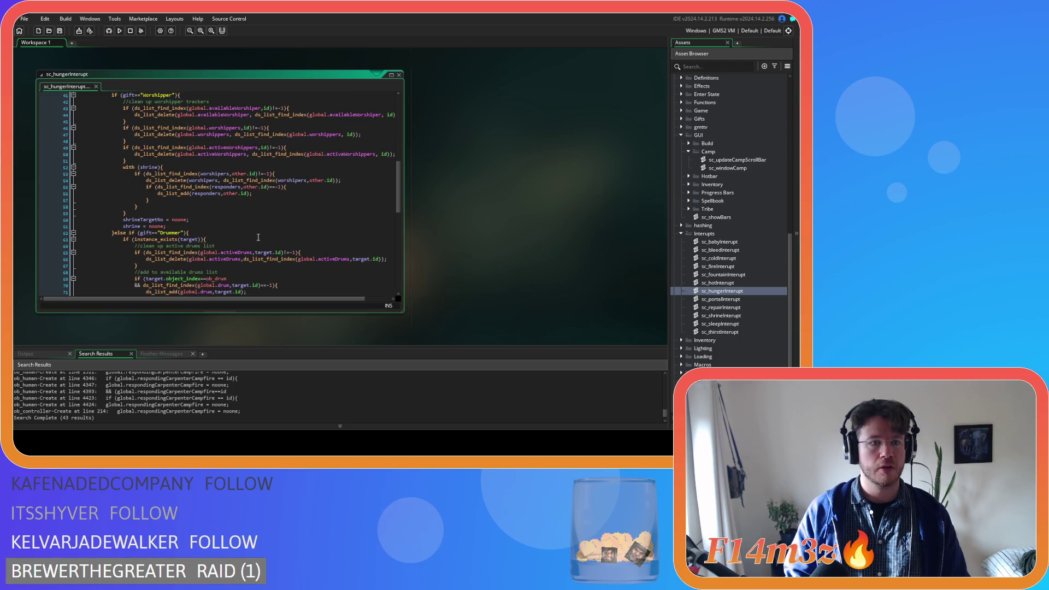
pyautogui.scroll(-2, 259, 238)
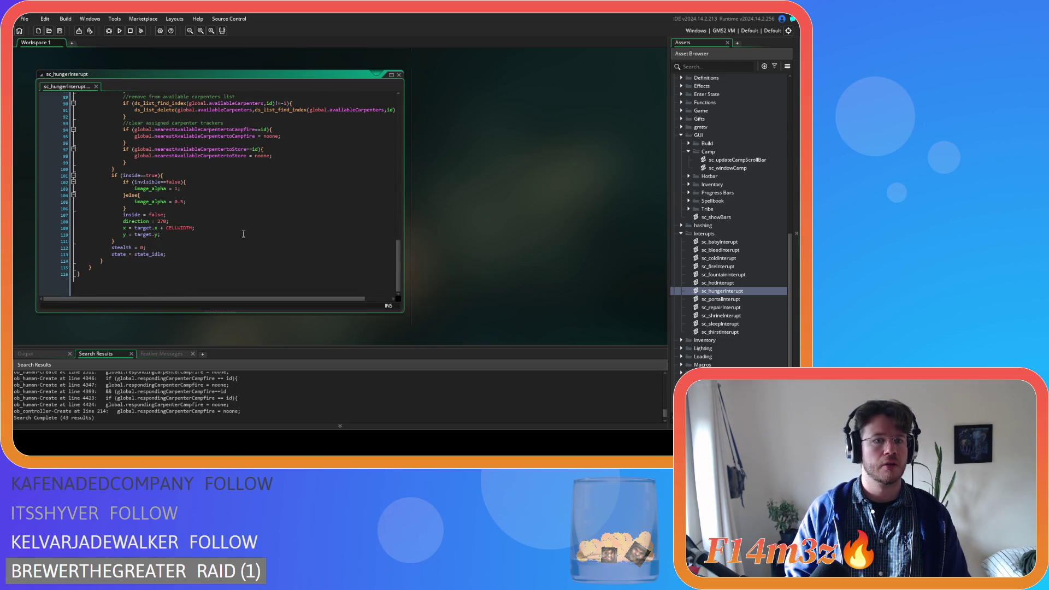
pyautogui.scroll(1, 117, 168)
# Step: Paste the users-list block after line 100 and outdent lines 102–106 two levels
pyautogui.click(240, 175)
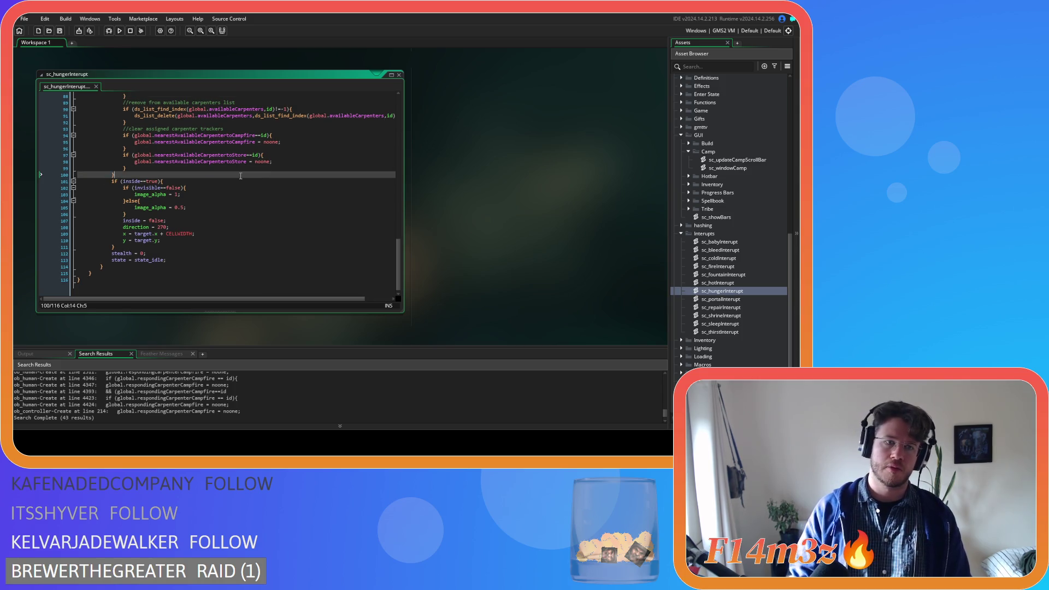
pyautogui.hotkey('ctrl', 'v')
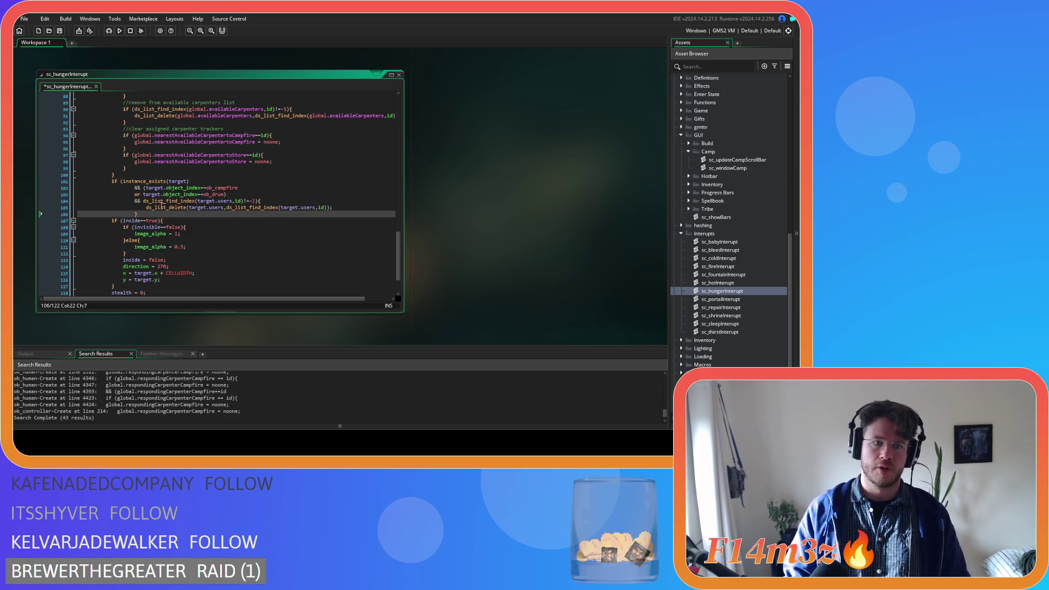
pyautogui.moveTo(138, 213); pyautogui.dragTo(70, 187)
pyautogui.hotkey('shift', 'Tab')
pyautogui.hotkey('shift', 'Tab')
pyautogui.click(122, 214)
pyautogui.moveTo(122, 214); pyautogui.dragTo(111, 179)
pyautogui.hotkey('ctrl', 'c')
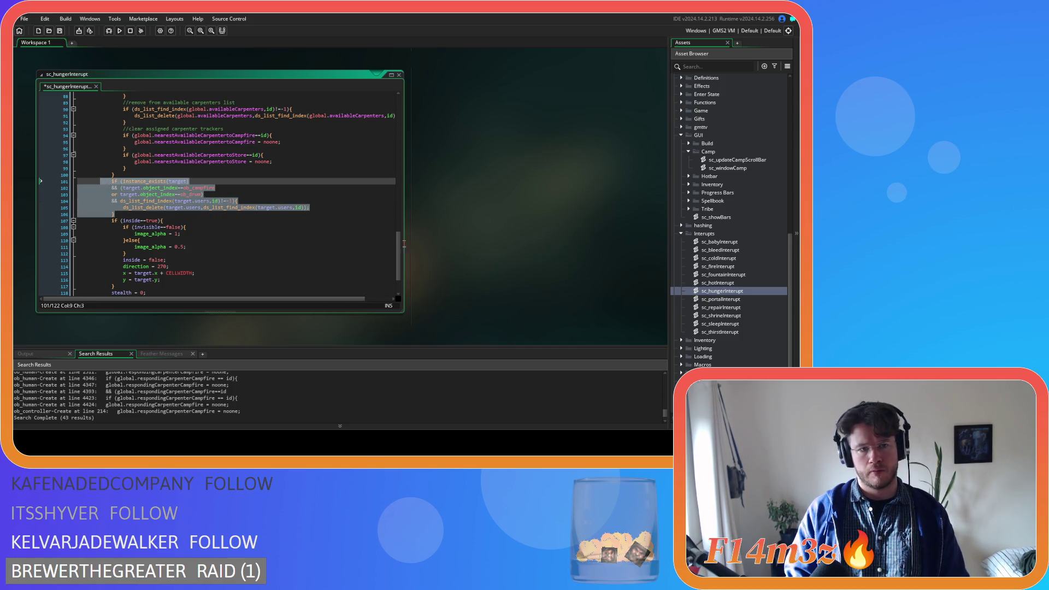
pyautogui.click(720, 300)
pyautogui.doubleClick(721, 300)
pyautogui.scroll(-7, 380, 241)
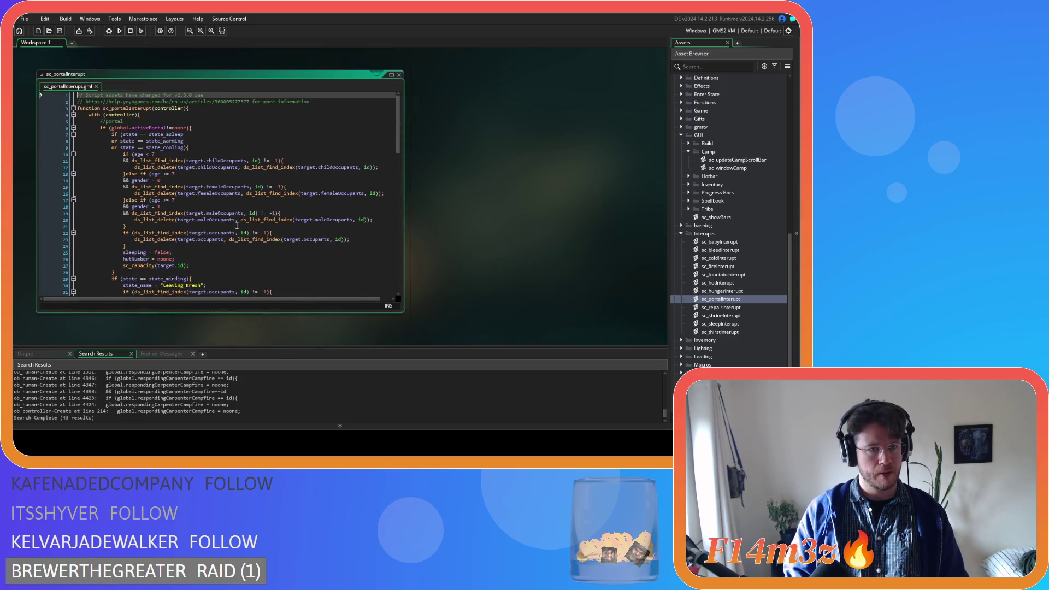
# Step: Paste the users-list block after line 87 of sc_portalInterupt and remove one indent from line 88
pyautogui.scroll(-18, 237, 225)
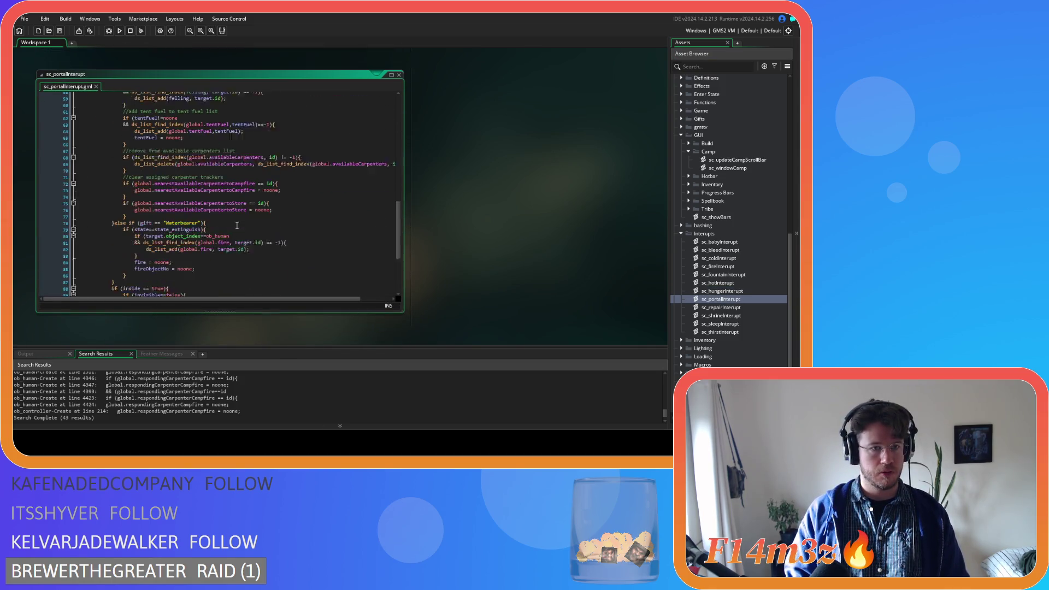
pyautogui.click(189, 171)
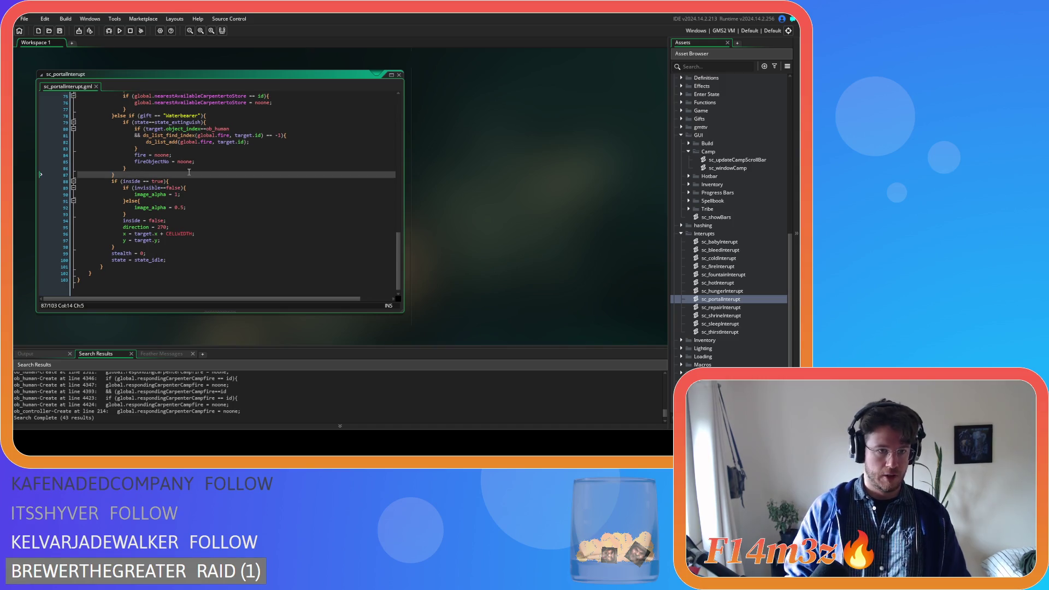
pyautogui.hotkey('ctrl', 'v')
pyautogui.click(123, 181)
pyautogui.press('BackSpace')
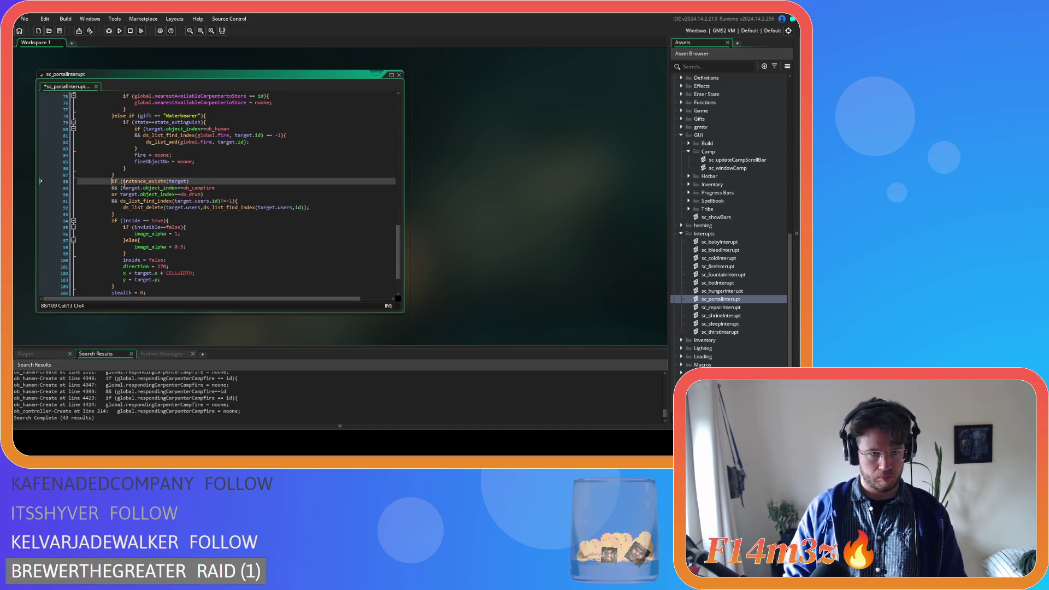
pyautogui.moveTo(121, 215); pyautogui.dragTo(111, 181)
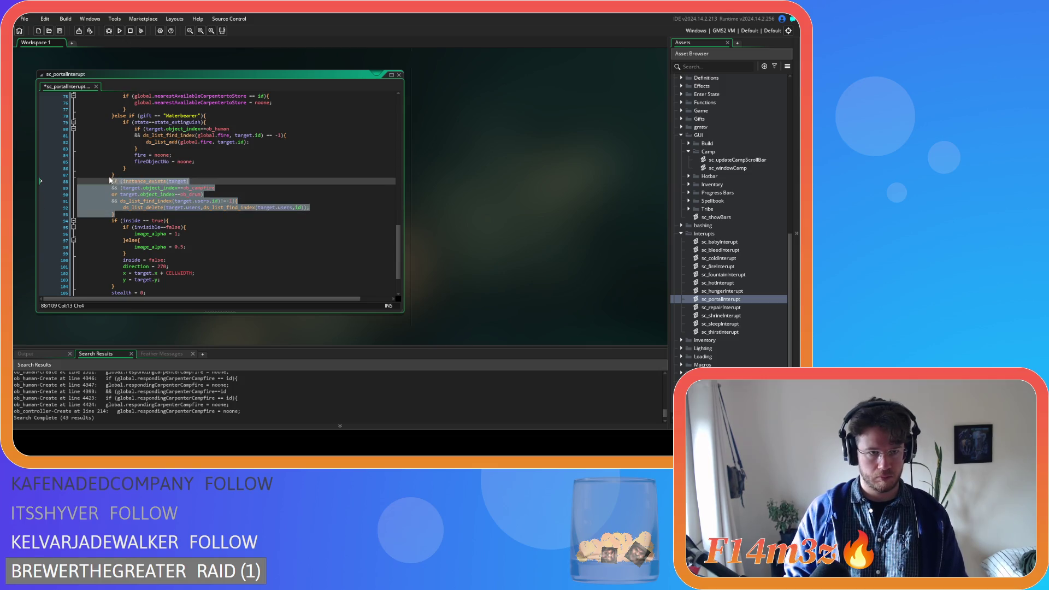
pyautogui.scroll(5, 536, 278)
pyautogui.scroll(-5, 536, 277)
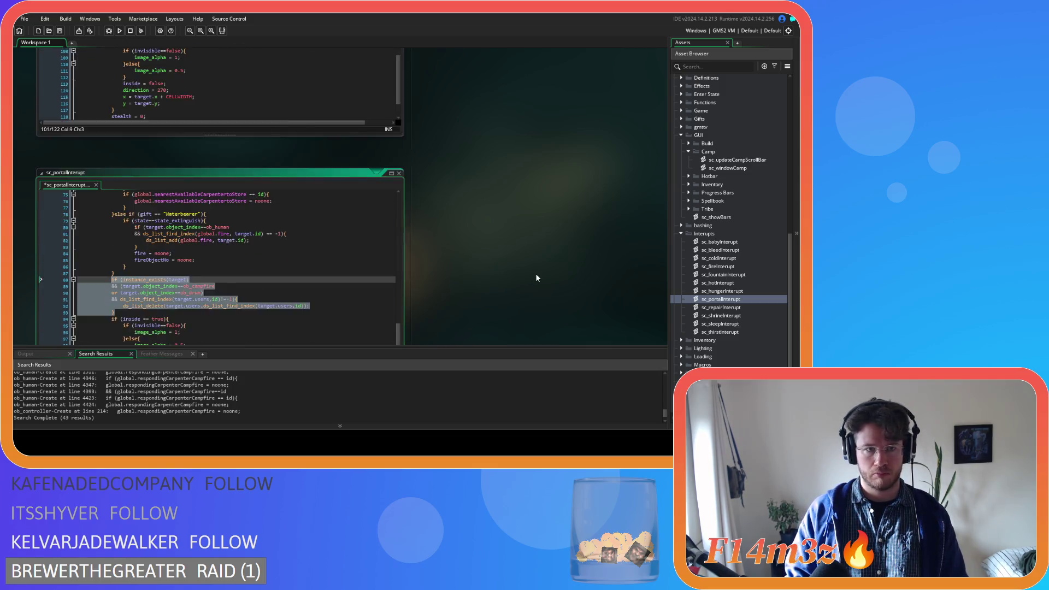
pyautogui.click(308, 199)
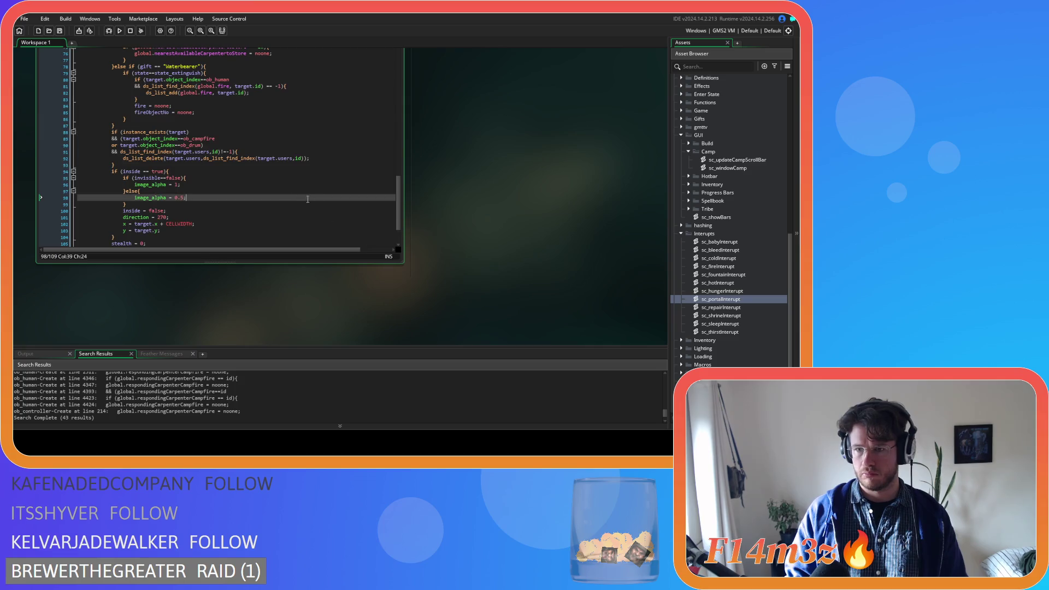
# Step: Paste the block into sc_repairInterupt after line 30, before the felling-list code
pyautogui.doubleClick(719, 307)
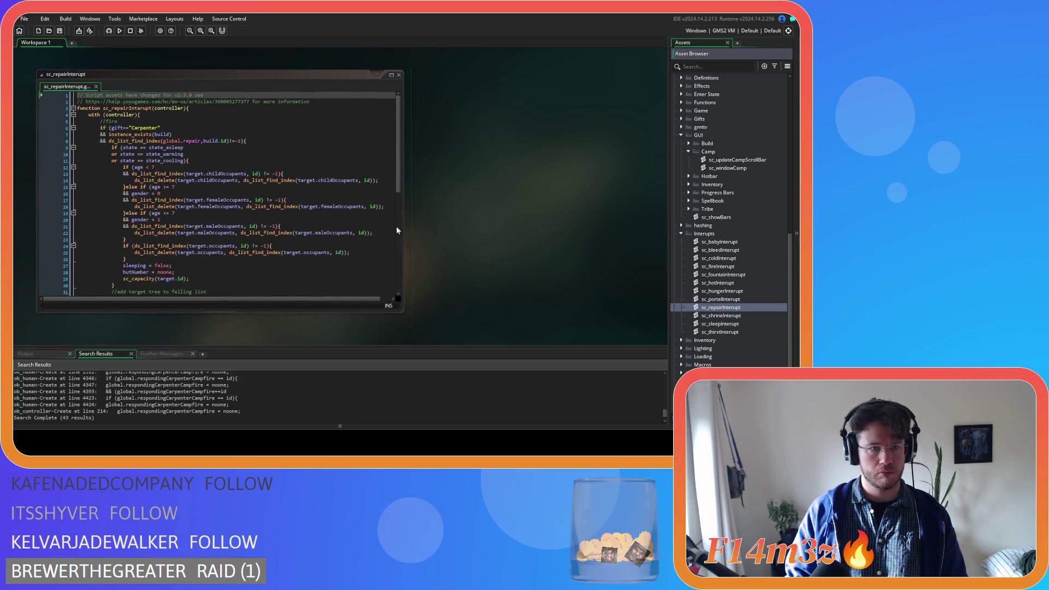
pyautogui.moveTo(399, 188)
pyautogui.mouseDown()
pyautogui.moveTo(400, 244)
pyautogui.moveTo(387, 274)
pyautogui.mouseUp()
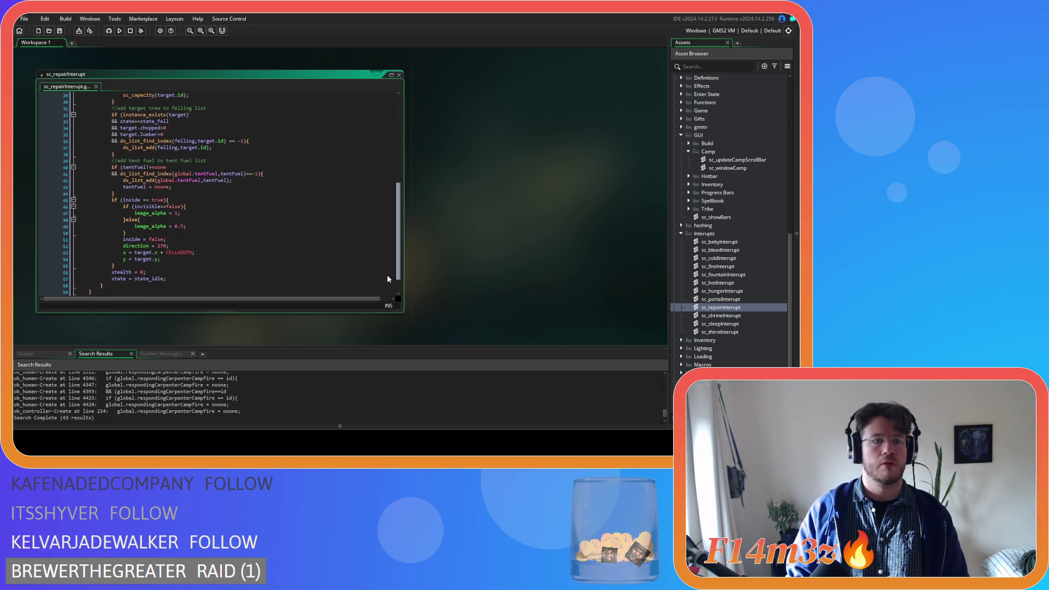
pyautogui.moveTo(387, 275); pyautogui.dragTo(383, 199)
pyautogui.scroll(-4, 380, 200)
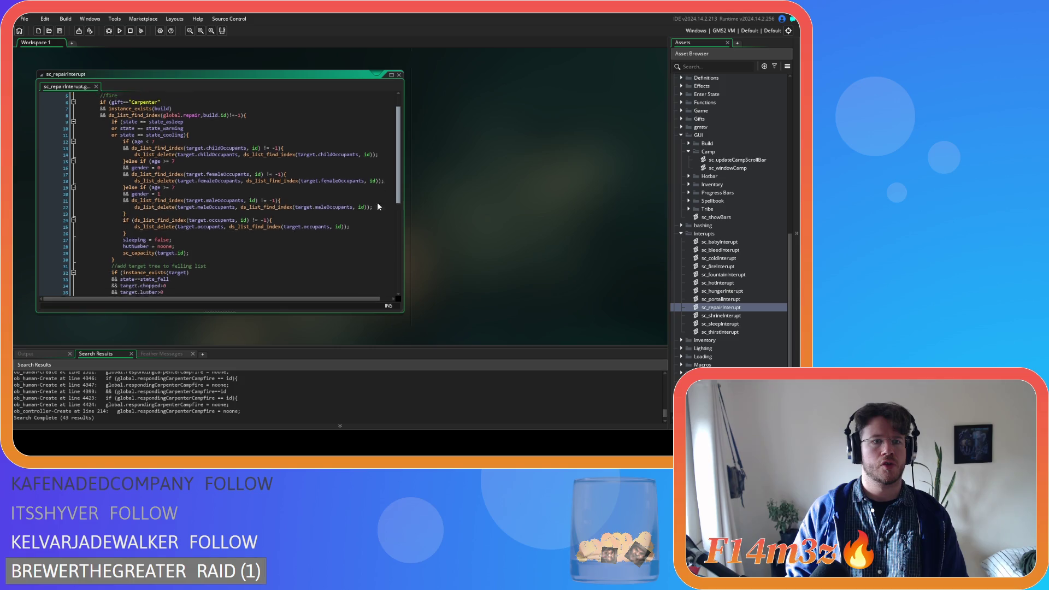
pyautogui.click(134, 184)
pyautogui.hotkey('ctrl', 'v')
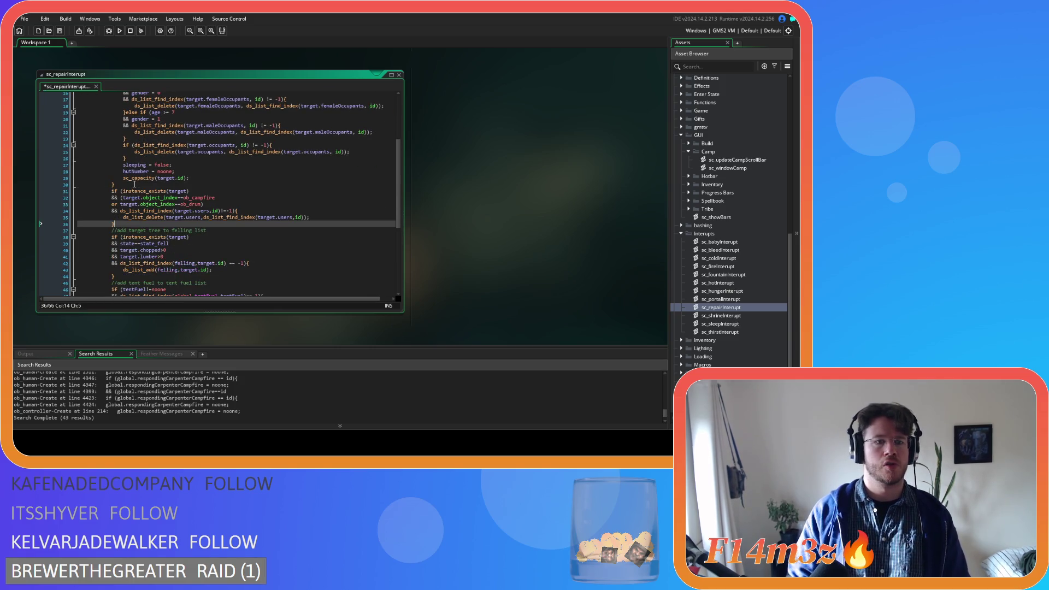
pyautogui.doubleClick(718, 315)
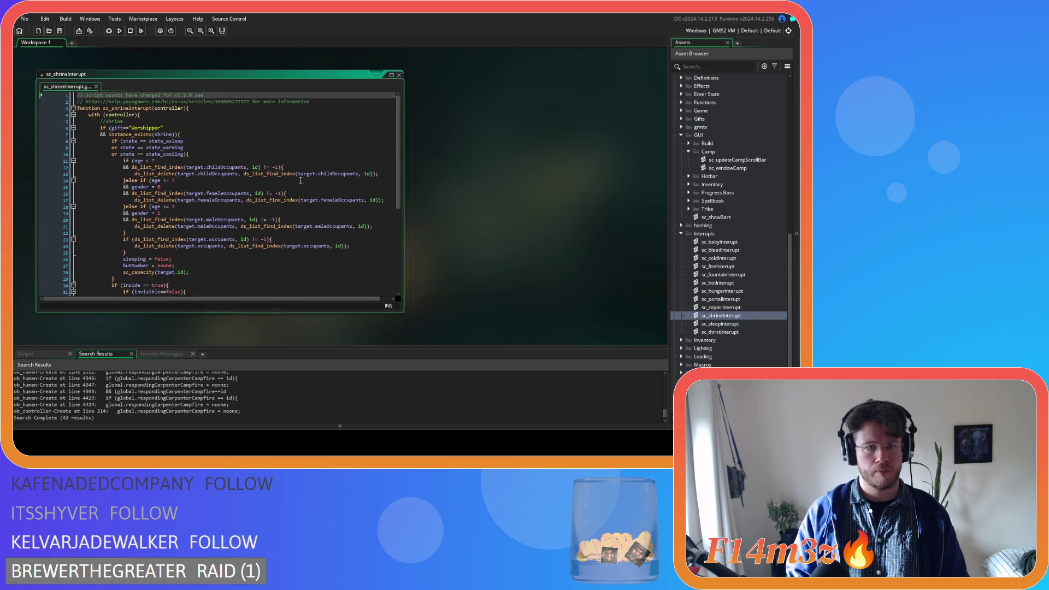
# Step: Paste the users-list removal block after line 29 of sc_shrineInterupt
pyautogui.moveTo(399, 143)
pyautogui.mouseDown()
pyautogui.moveTo(386, 220)
pyautogui.moveTo(372, 197)
pyautogui.mouseUp()
pyautogui.click(171, 187)
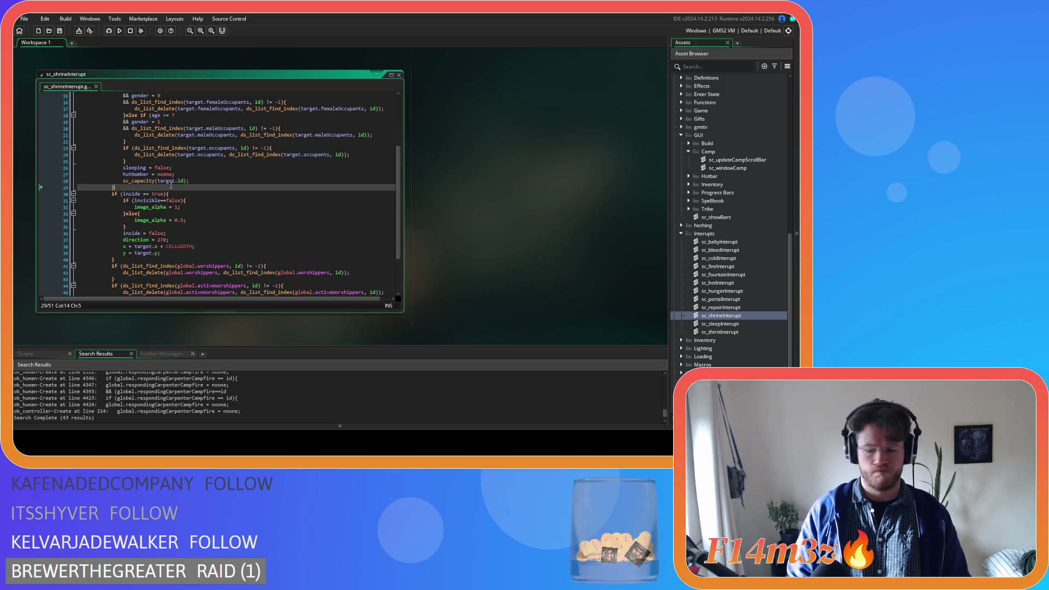
pyautogui.hotkey('ctrl', 'v')
# Step: Open sc_sleepInterupt and paste the users-list removal block after line 86
pyautogui.doubleClick(716, 324)
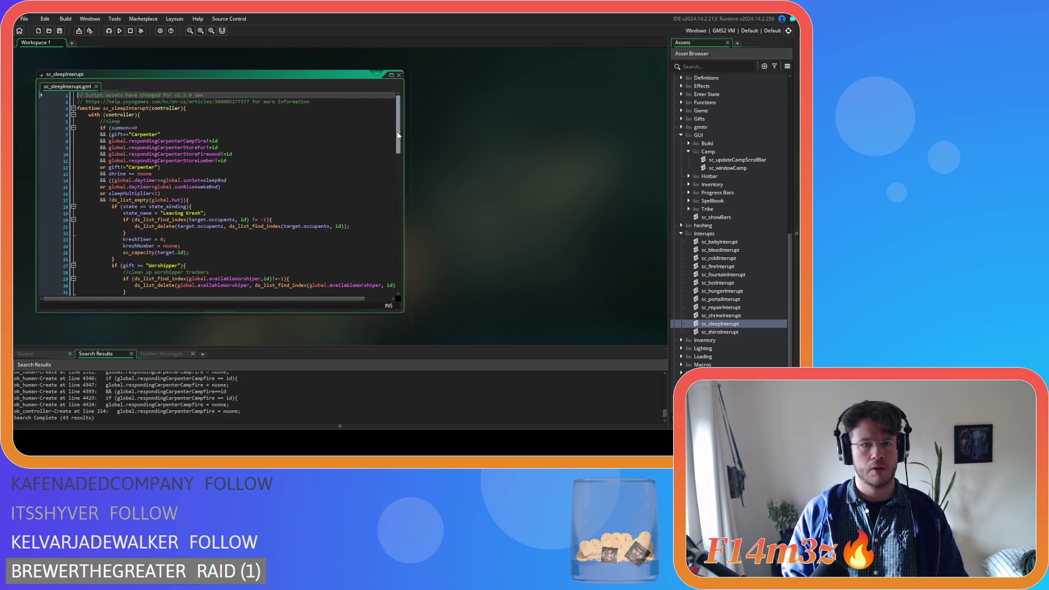
pyautogui.scroll(-5, 398, 132)
pyautogui.scroll(5, 394, 135)
pyautogui.scroll(-5, 389, 176)
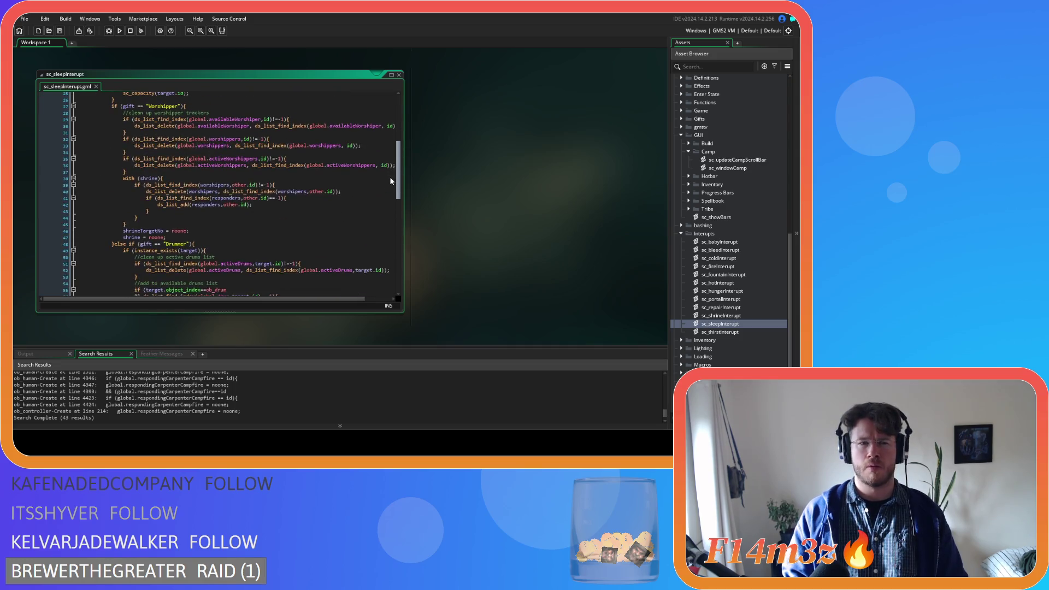
pyautogui.scroll(-15, 371, 164)
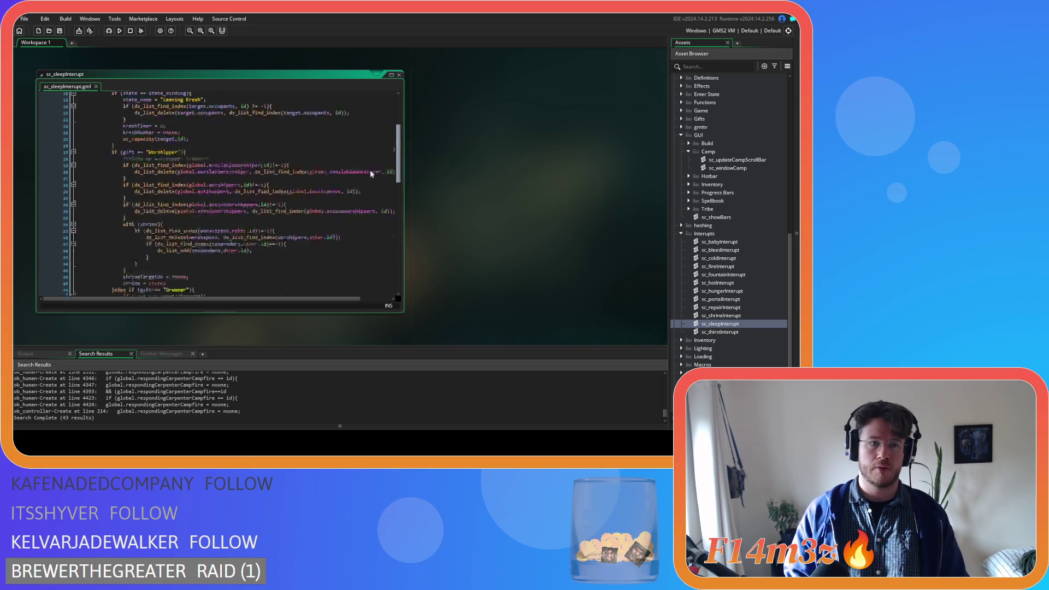
pyautogui.click(123, 250)
pyautogui.hotkey('ctrl', 'v')
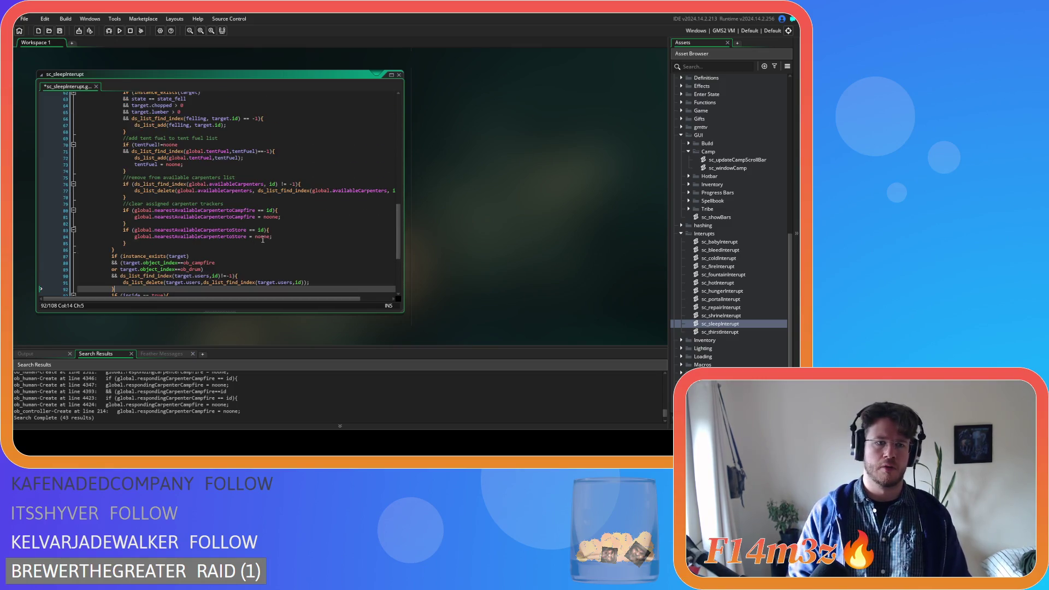
pyautogui.doubleClick(720, 332)
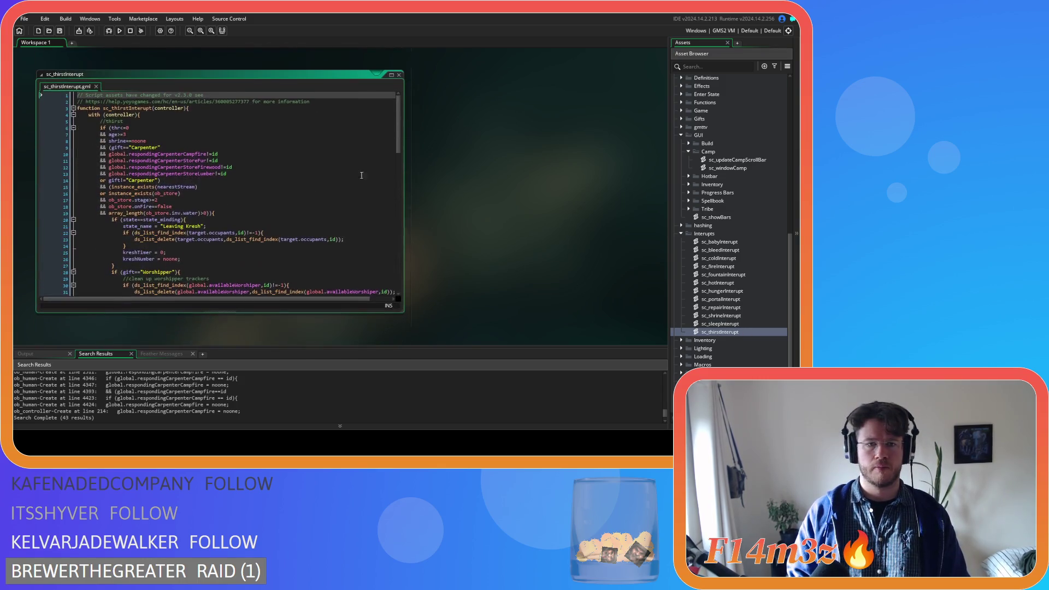
# Step: Paste the users-list removal block after line 87 of sc_thirstInterupt
pyautogui.moveTo(399, 139); pyautogui.dragTo(402, 258)
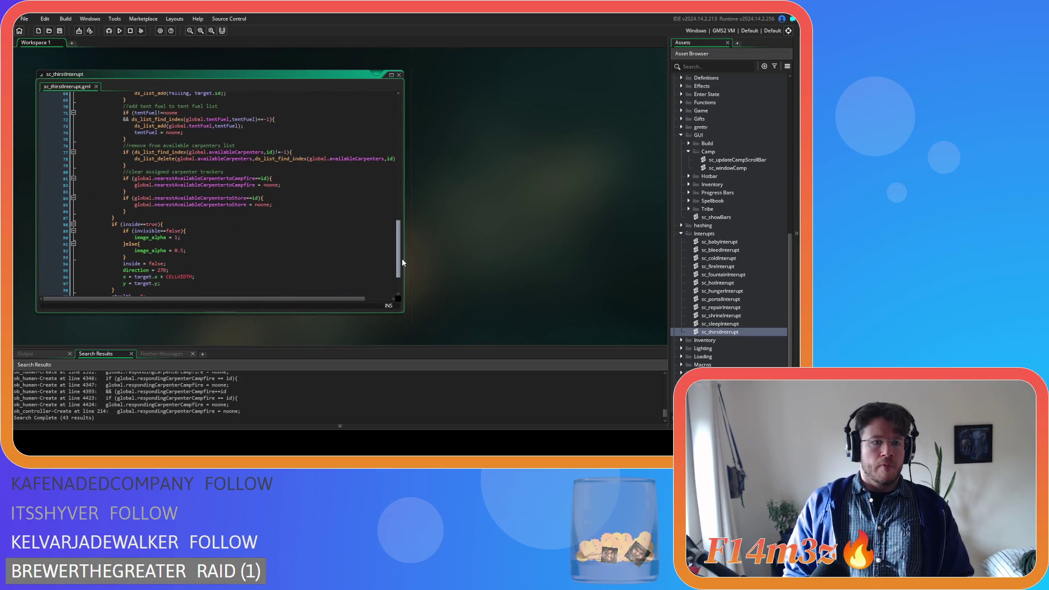
pyautogui.click(127, 218)
pyautogui.hotkey('ctrl', 'v')
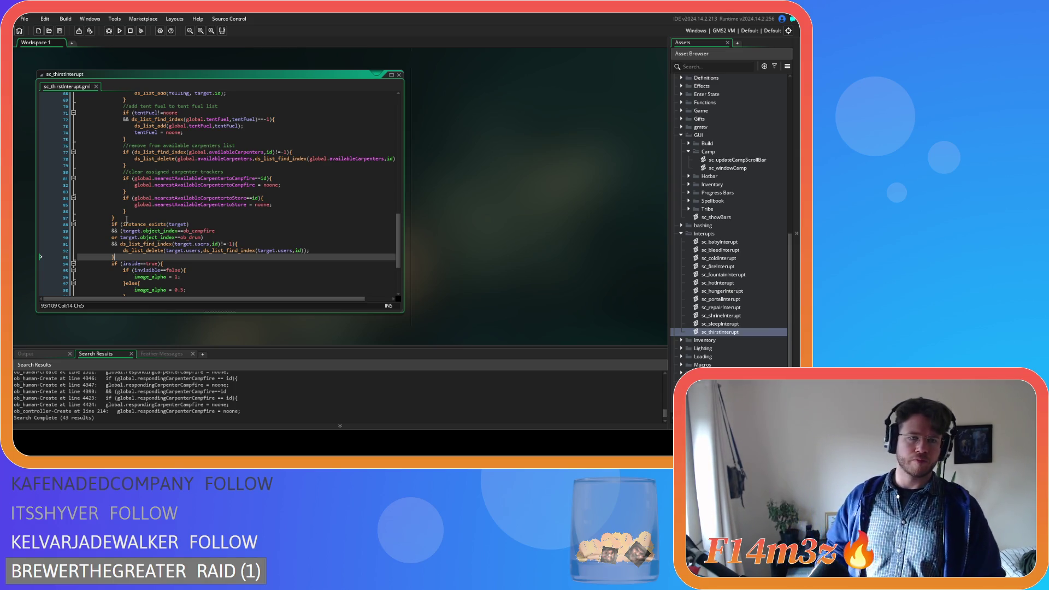
# Step: Review the carpenter tracker code on line 83 and the pasted ds_list_delete target reference
pyautogui.click(127, 191)
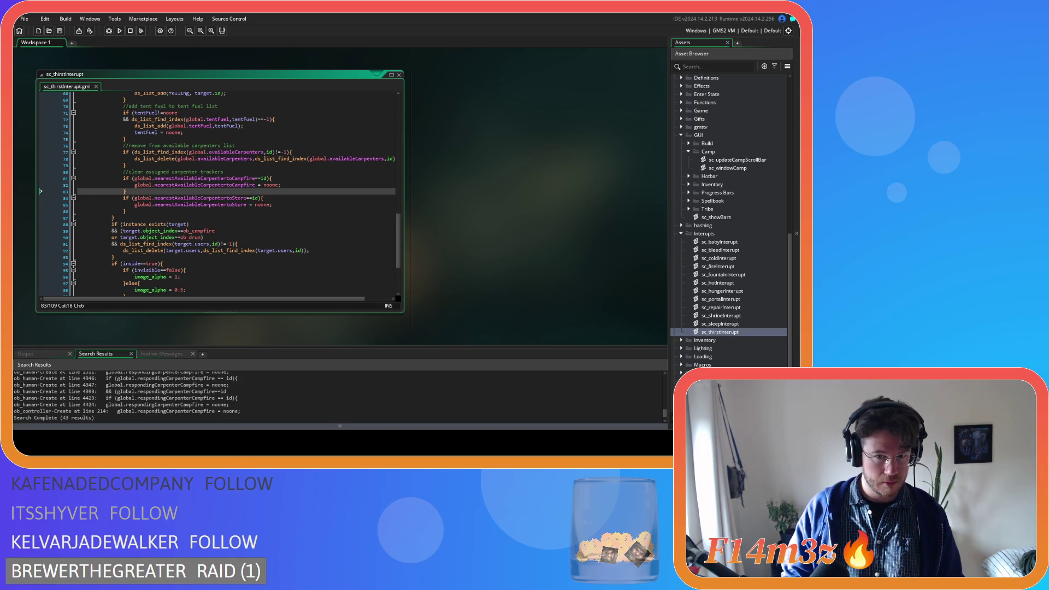
pyautogui.click(266, 250)
pyautogui.scroll(-10, 442, 257)
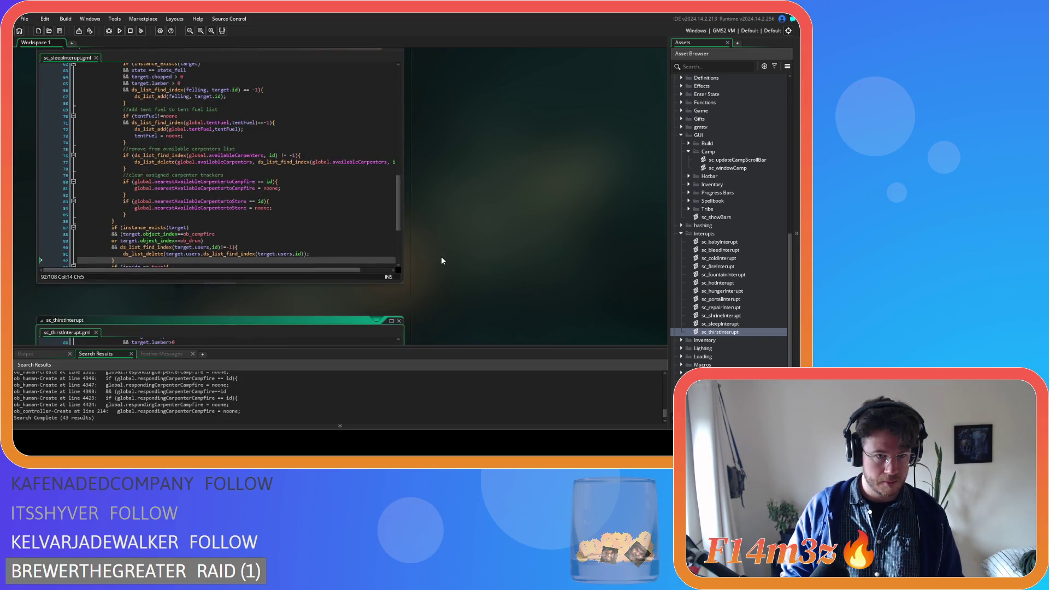
pyautogui.scroll(-10, 450, 236)
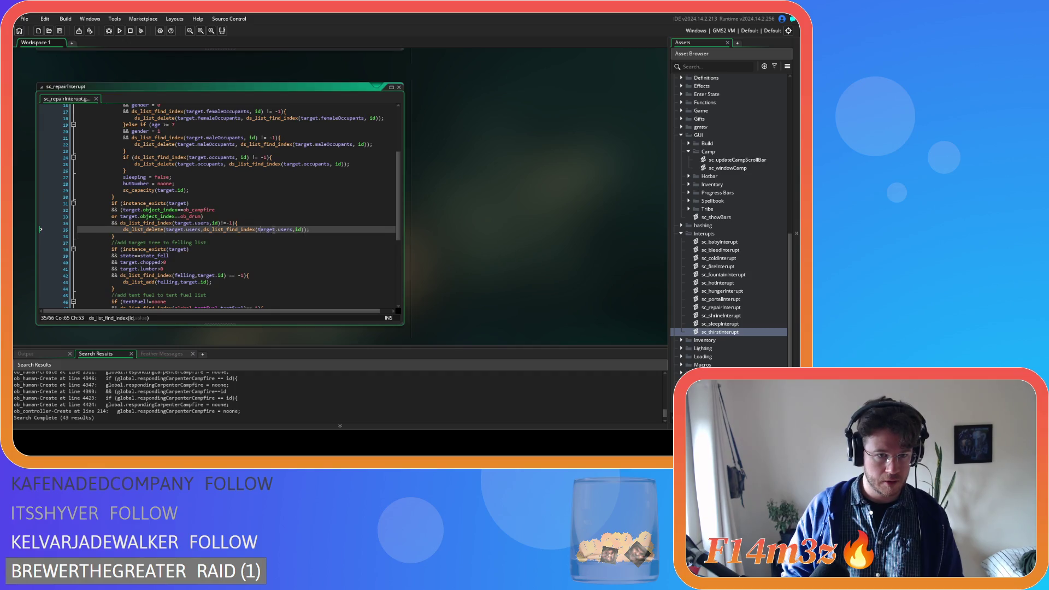
pyautogui.scroll(-5, 501, 249)
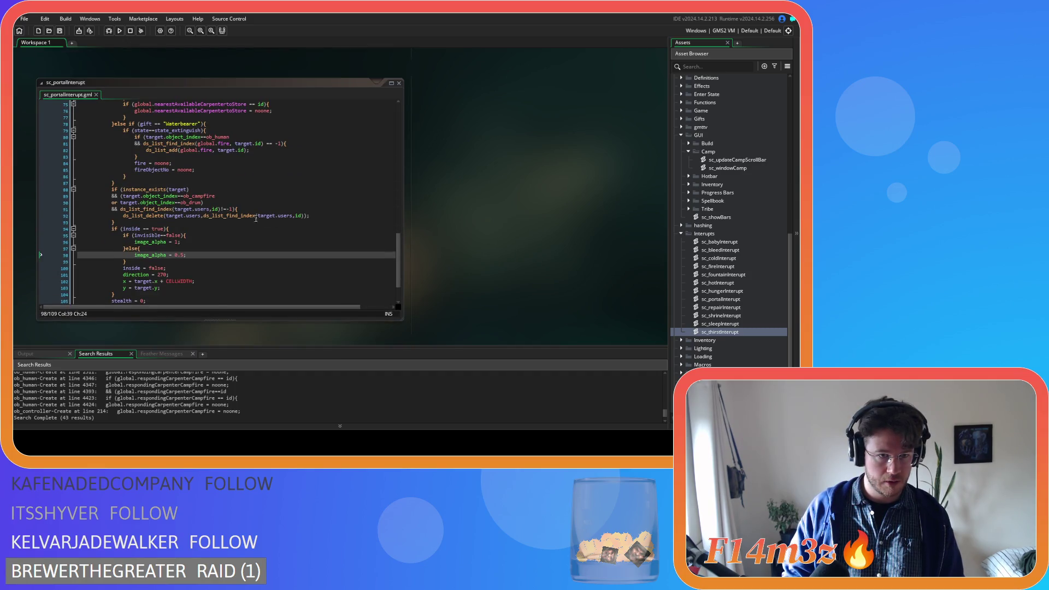
pyautogui.scroll(-10, 501, 246)
pyautogui.scroll(-10, 444, 232)
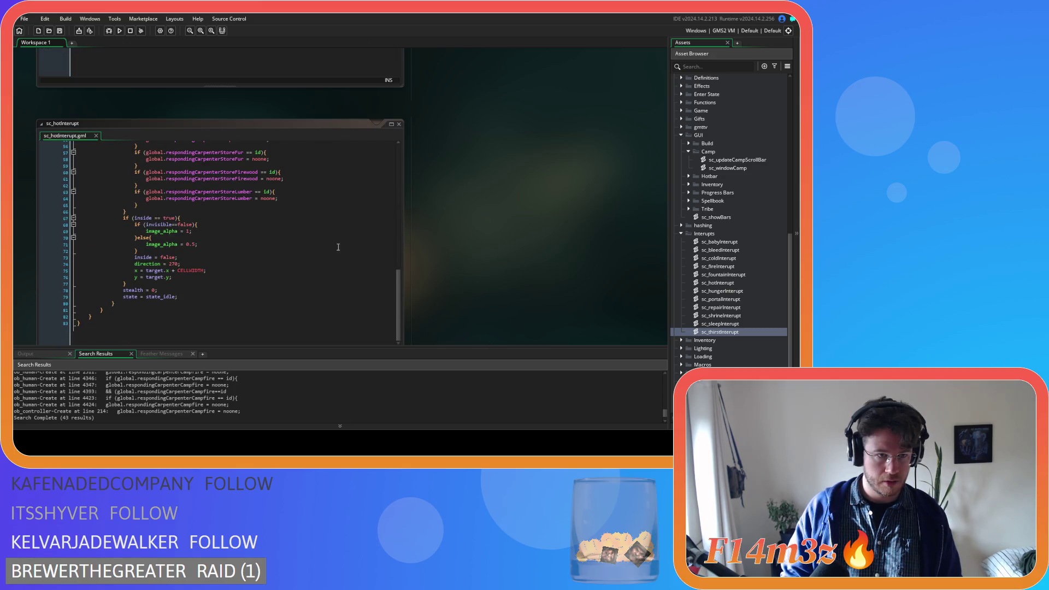
pyautogui.scroll(10, 358, 248)
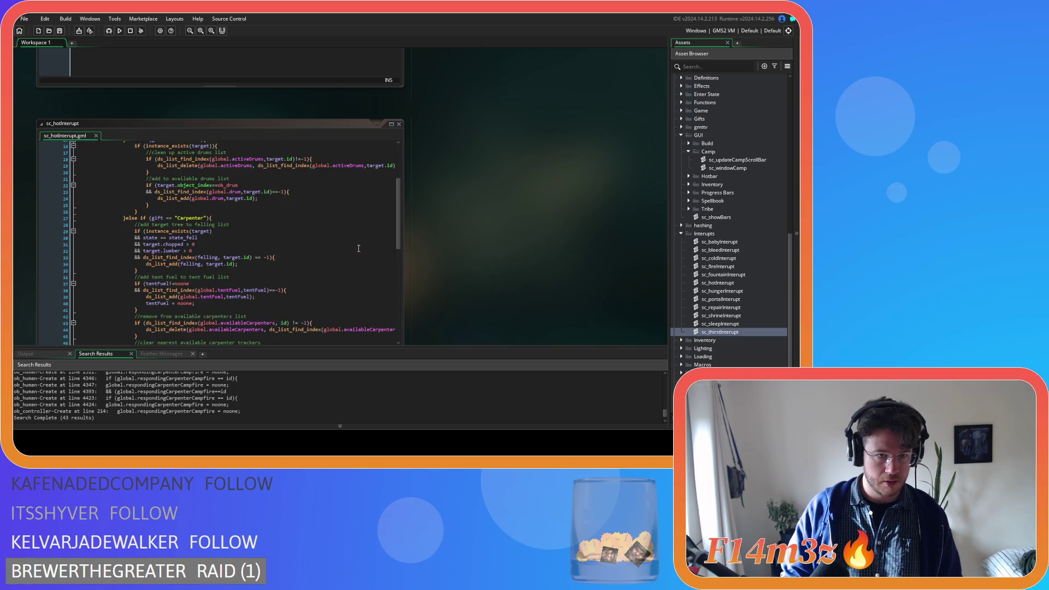
pyautogui.scroll(4, 359, 249)
pyautogui.scroll(-8, 359, 249)
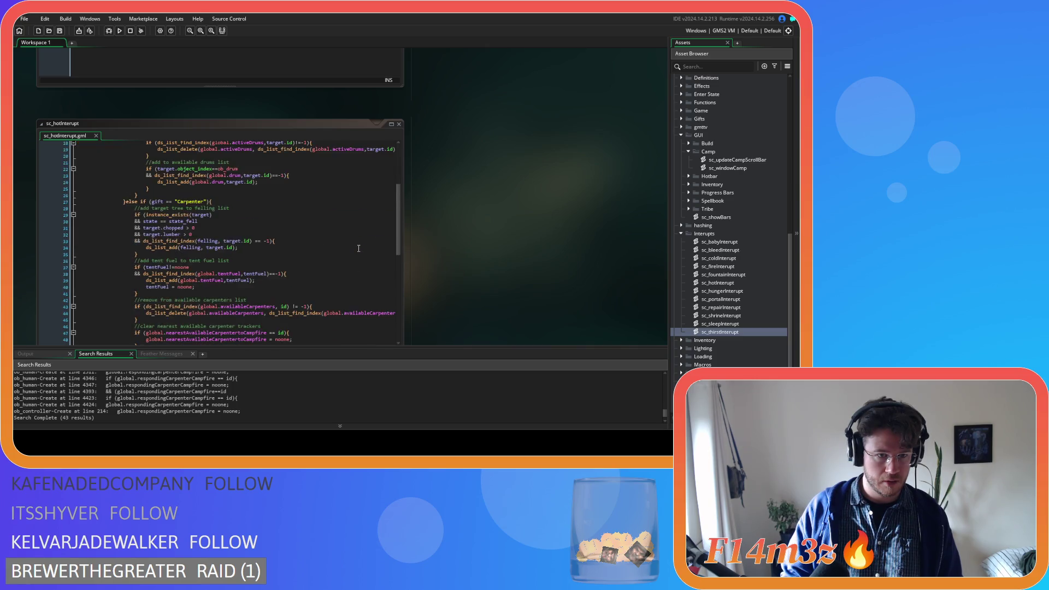
pyautogui.scroll(3, 359, 249)
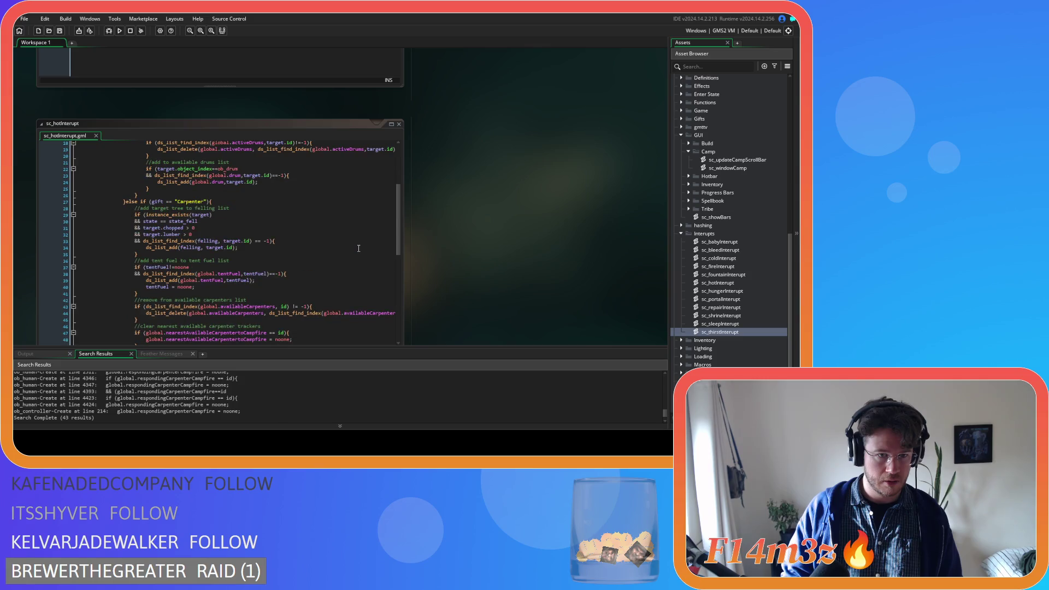
pyautogui.scroll(4, 347, 254)
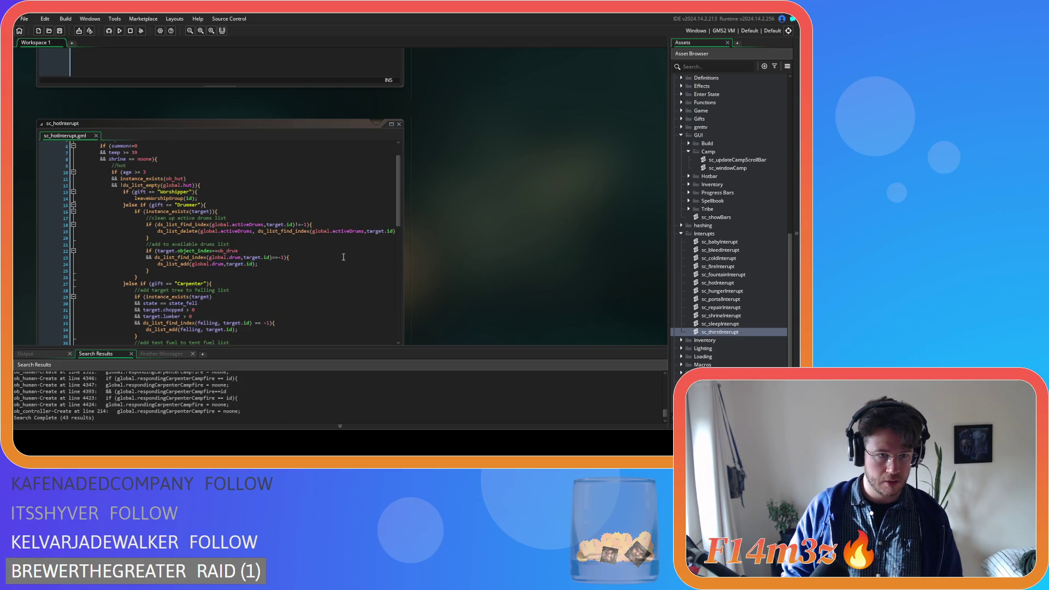
pyautogui.scroll(2, 343, 257)
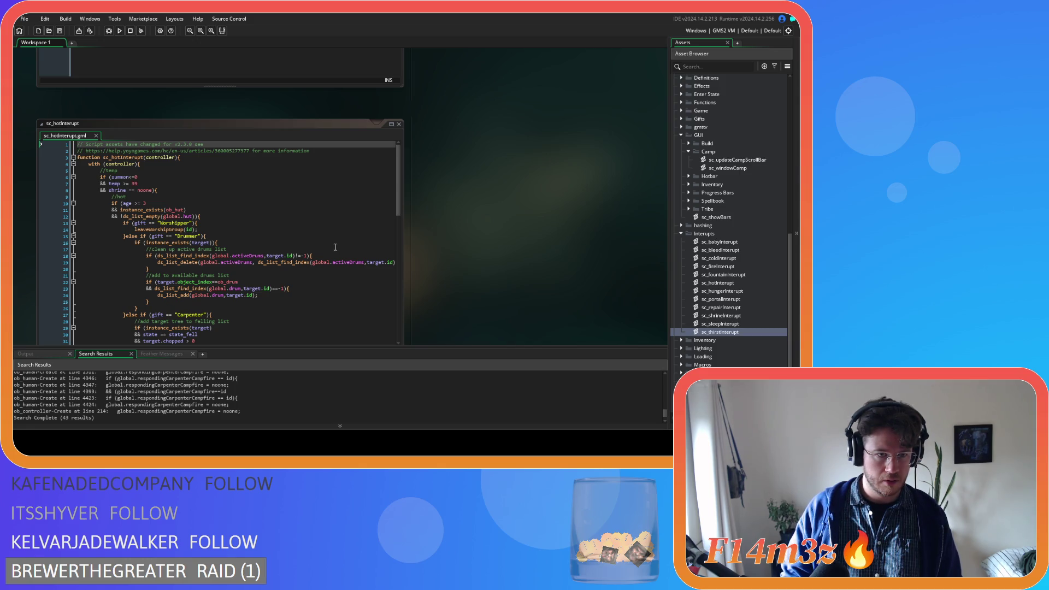
pyautogui.click(320, 222)
pyautogui.click(317, 216)
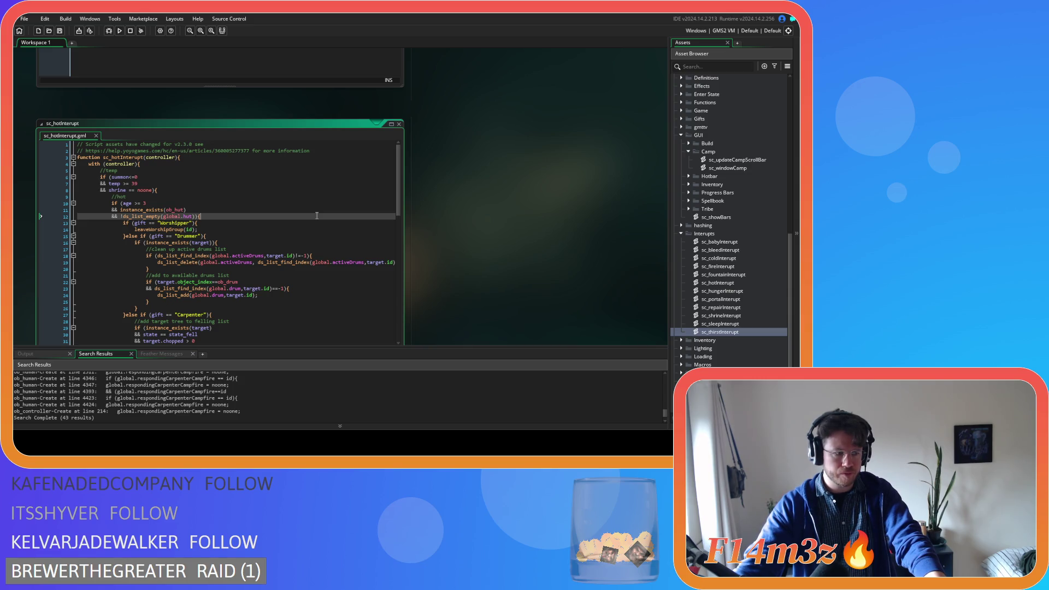
pyautogui.click(317, 216)
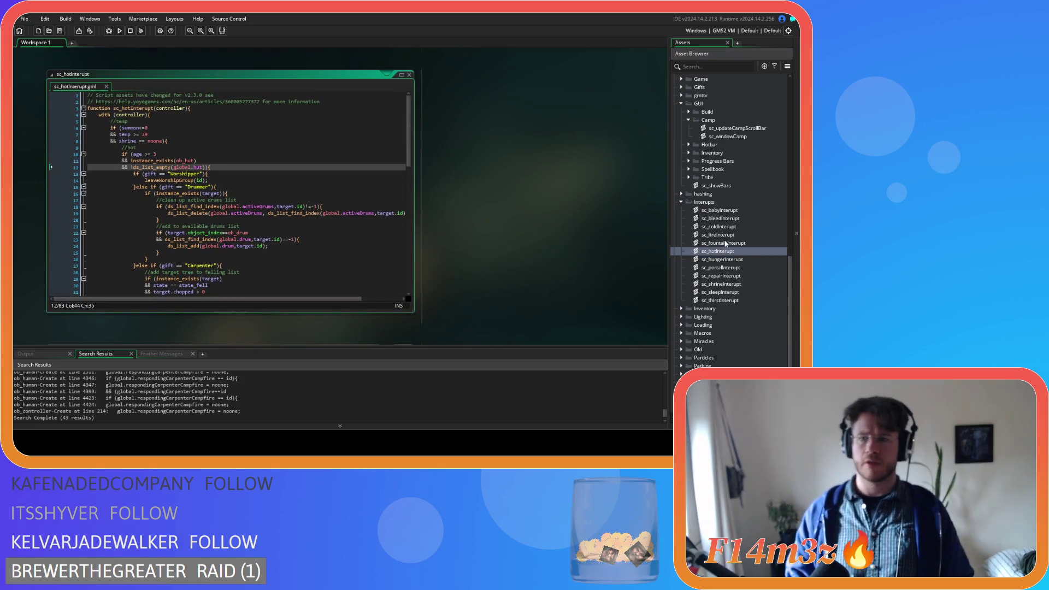
# Step: Copy the users-list removal block, lines 68–73, from sc_babyInterupt
pyautogui.click(730, 212)
pyautogui.doubleClick(730, 212)
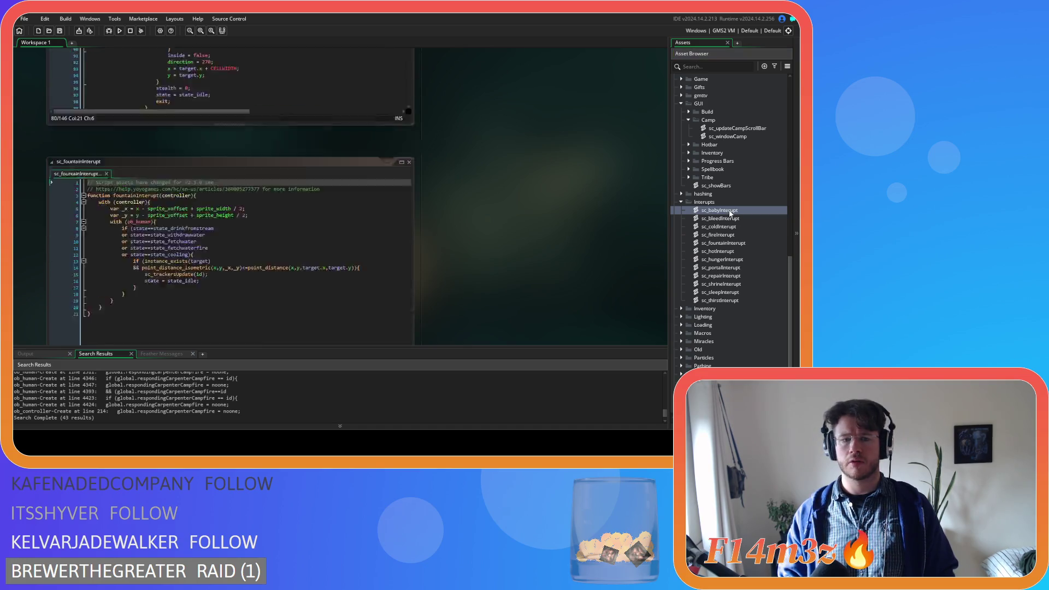
pyautogui.scroll(-15, 246, 218)
pyautogui.moveTo(164, 269); pyautogui.dragTo(146, 235)
pyautogui.rightClick(188, 245)
pyautogui.click(195, 254)
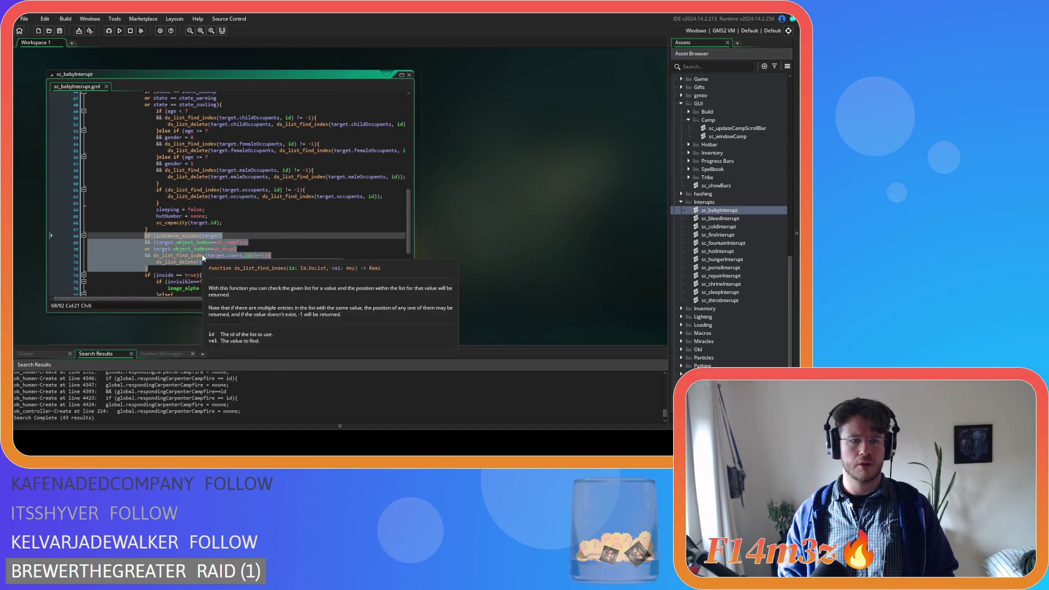
# Step: In sc_hotInterupt, delete the hut-list-not-empty condition on line 12
pyautogui.doubleClick(727, 251)
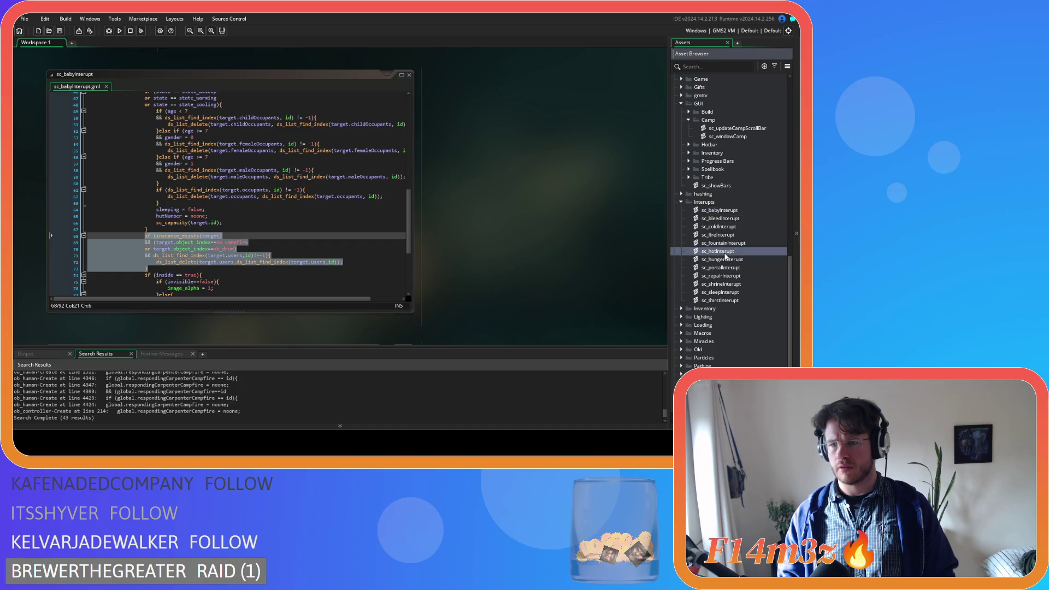
pyautogui.click(200, 180)
pyautogui.moveTo(206, 167); pyautogui.dragTo(65, 163)
pyautogui.press('BackSpace')
pyautogui.press('BackSpace')
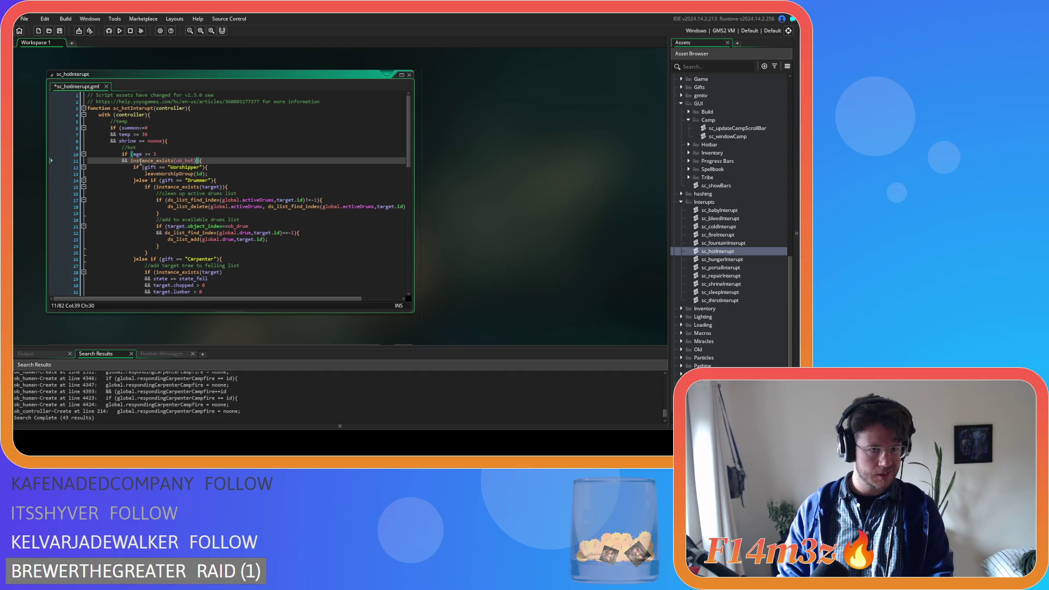
# Step: Replace ob_hut with nearestCooling in the instance_exists check and save
pyautogui.doubleClick(188, 162)
pyautogui.write('nearestC')
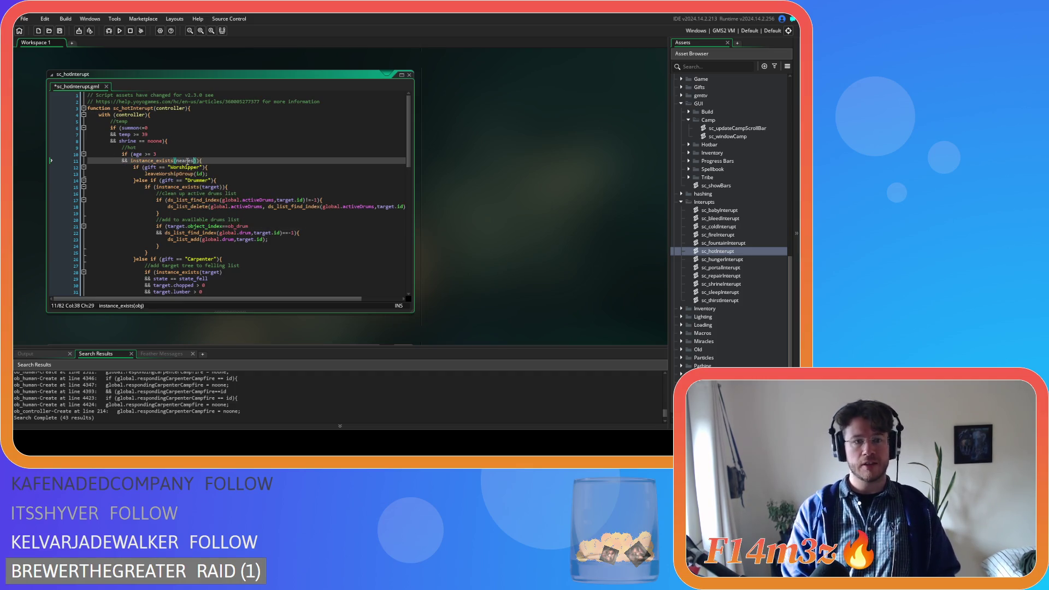
pyautogui.write('ooling')
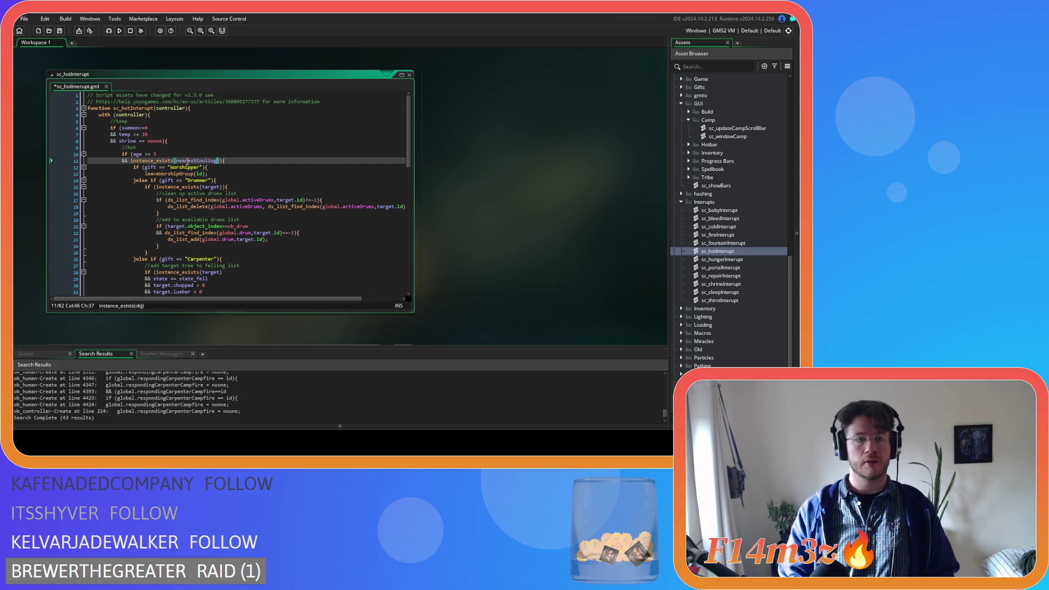
pyautogui.hotkey('ctrl', 's')
pyautogui.click(279, 170)
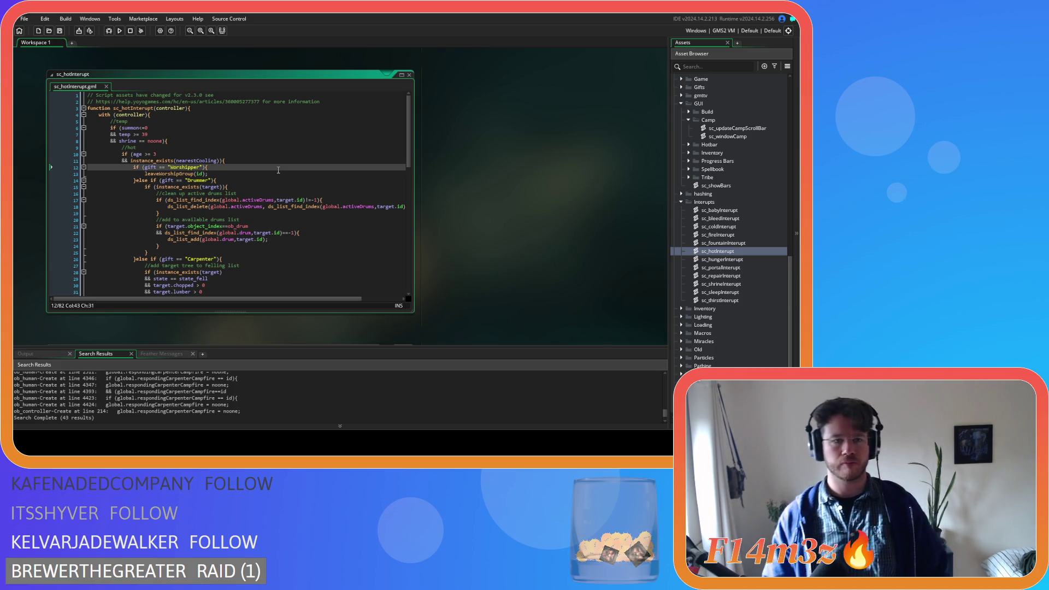
# Step: Retype the age comparison on line 10 as >= and save sc_hotInterupt
pyautogui.moveTo(185, 175)
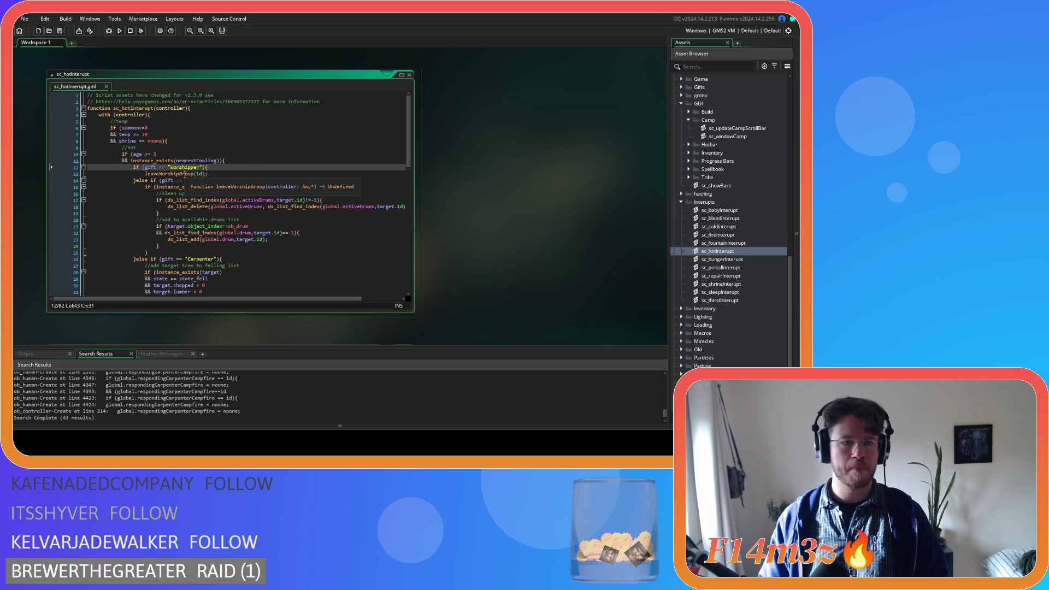
pyautogui.moveTo(144, 154); pyautogui.dragTo(155, 154)
pyautogui.write('>=')
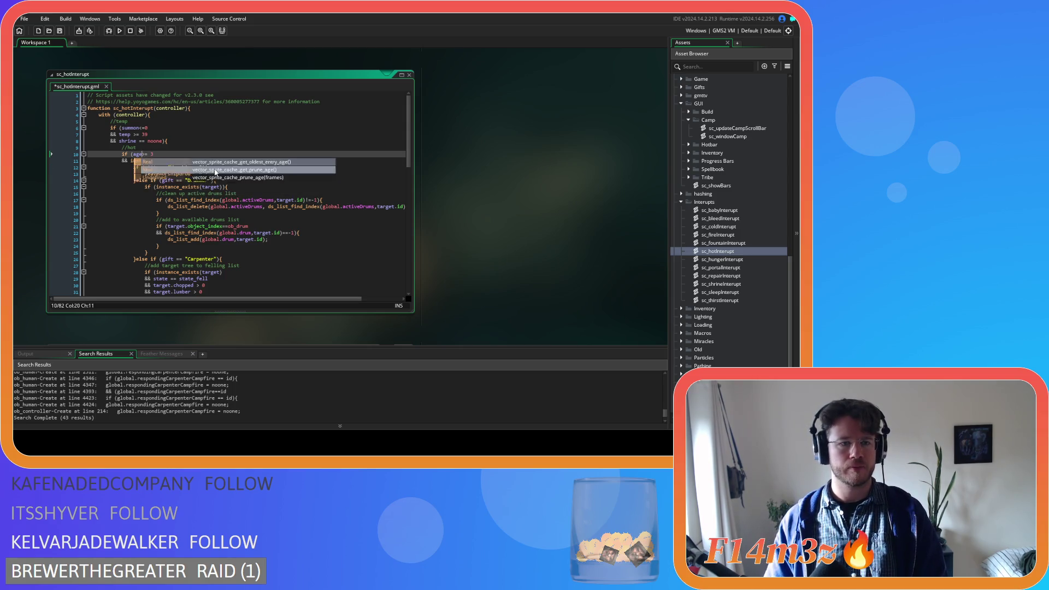
pyautogui.click(270, 161)
pyautogui.hotkey('ctrl', 's')
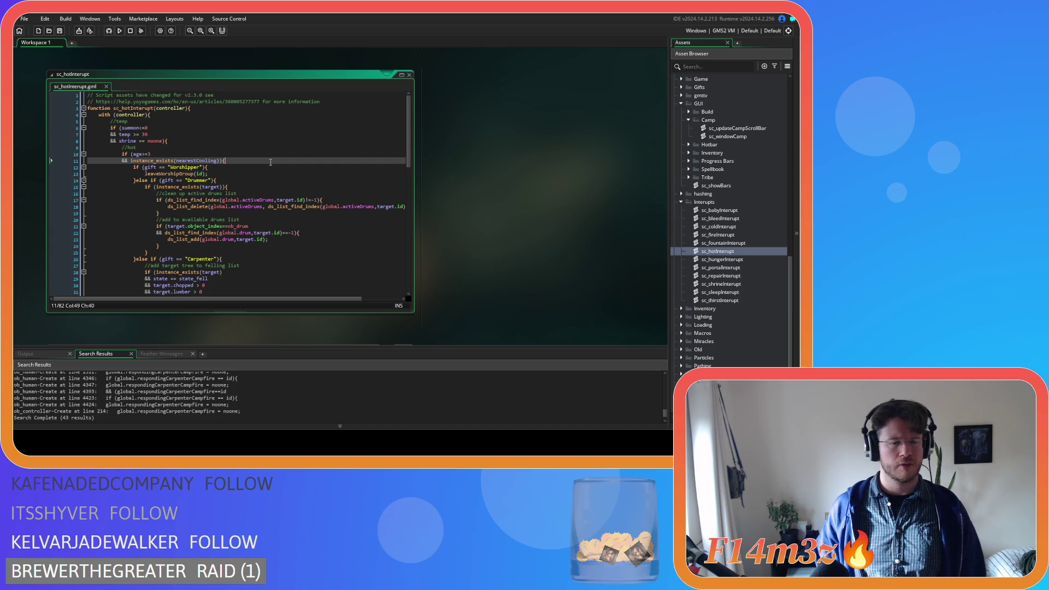
pyautogui.scroll(-15, 260, 191)
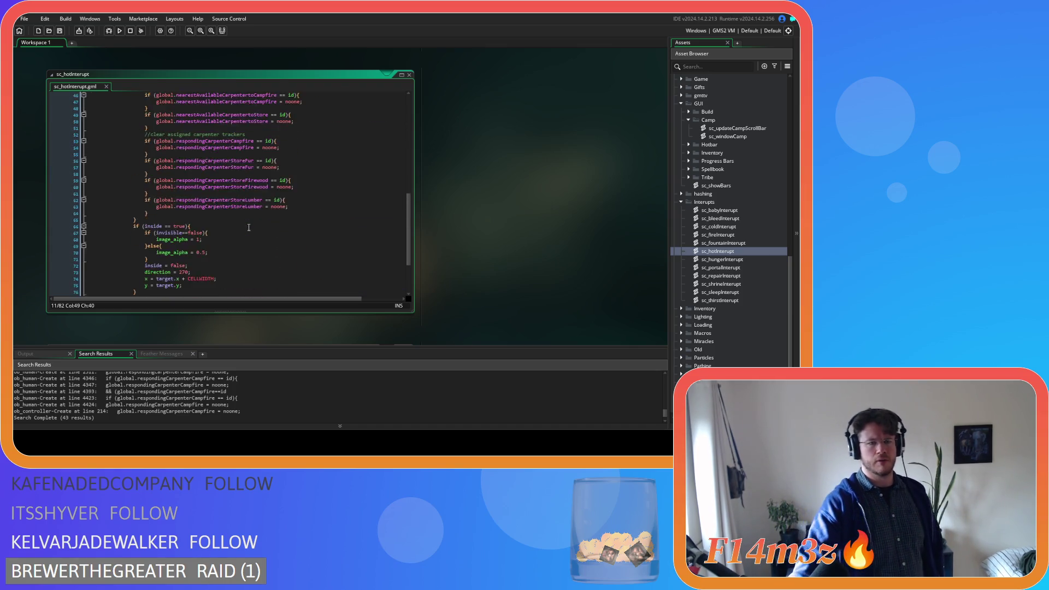
pyautogui.scroll(15, 249, 228)
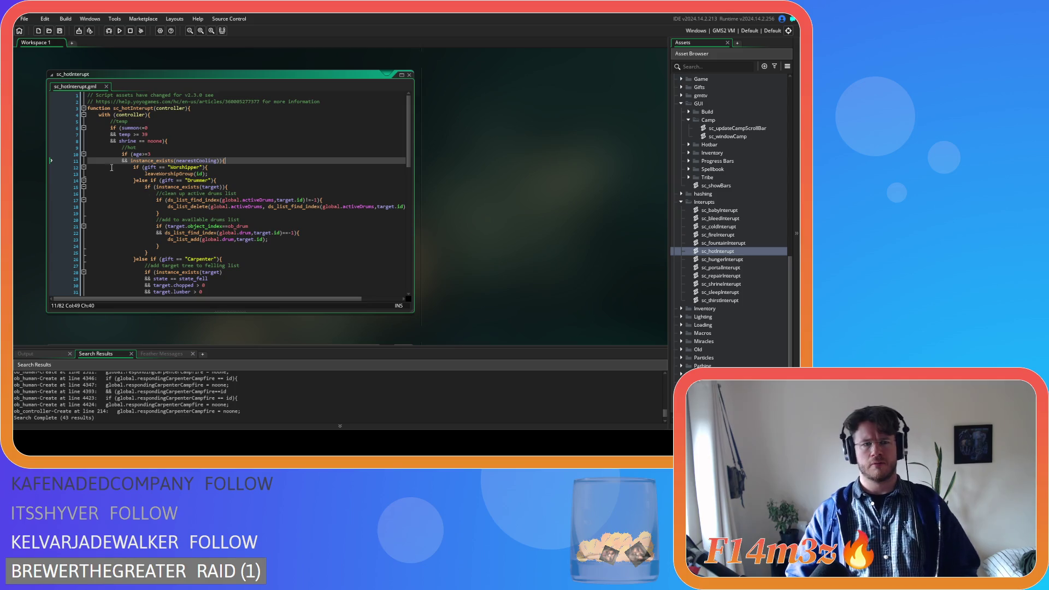
# Step: Delete the summon<=0 check and its trailing && from the condition, then save sc_hotInterupt
pyautogui.moveTo(122, 129); pyautogui.dragTo(119, 135)
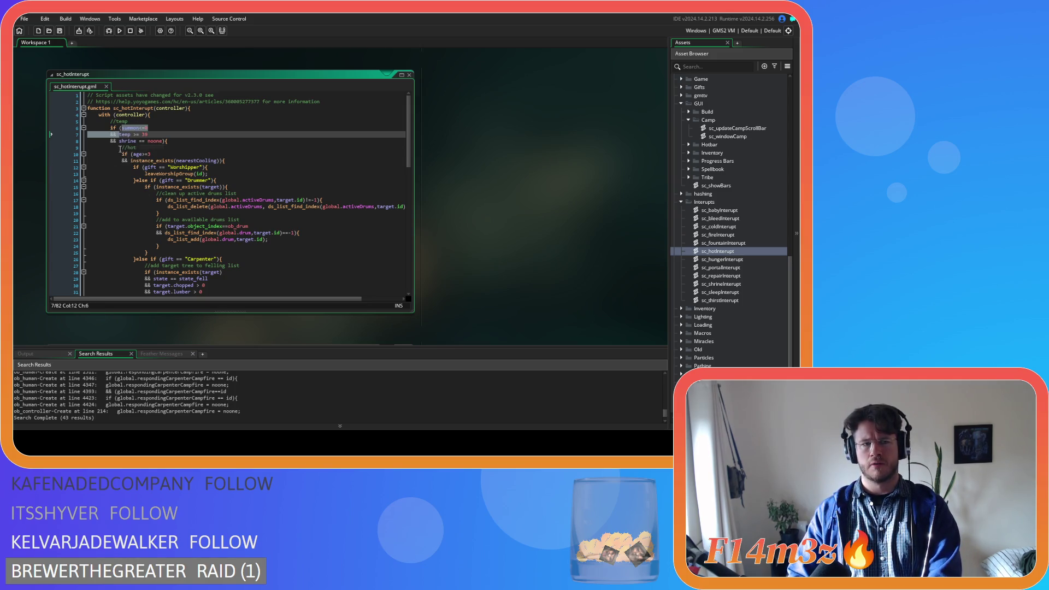
pyautogui.press('BackSpace')
pyautogui.hotkey('ctrl', 's')
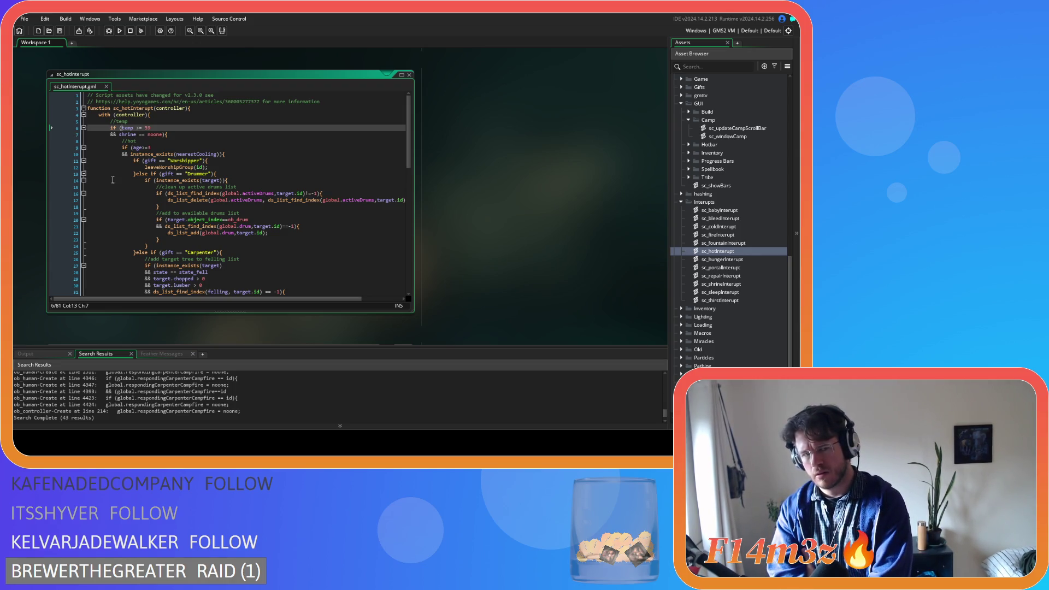
pyautogui.doubleClick(719, 226)
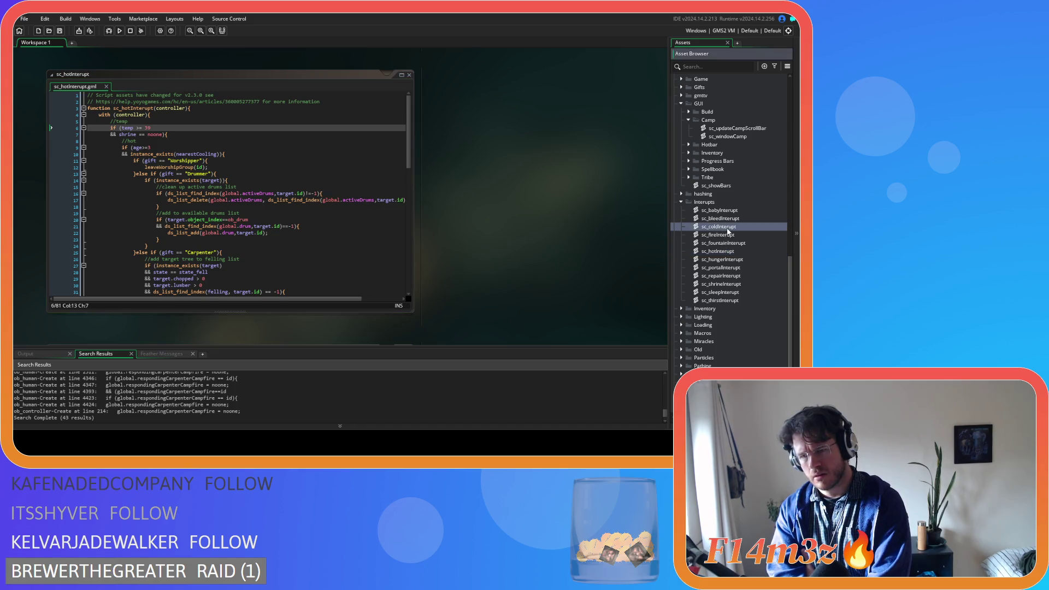
# Step: Scroll sc_coldInterupt to the top and place the caret on line 7 of its condition
pyautogui.moveTo(411, 260); pyautogui.dragTo(411, 131)
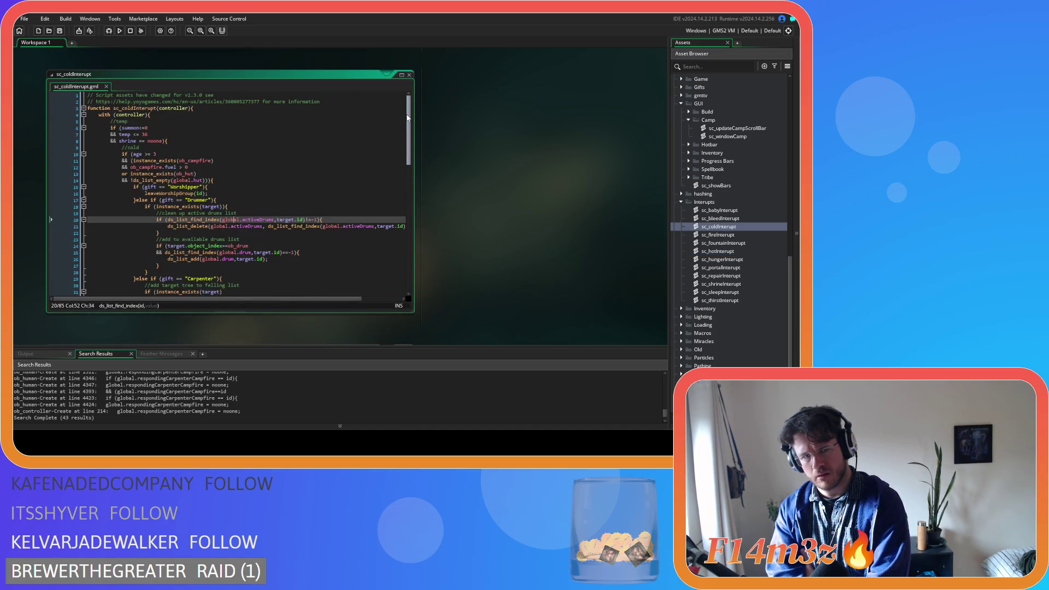
pyautogui.click(280, 134)
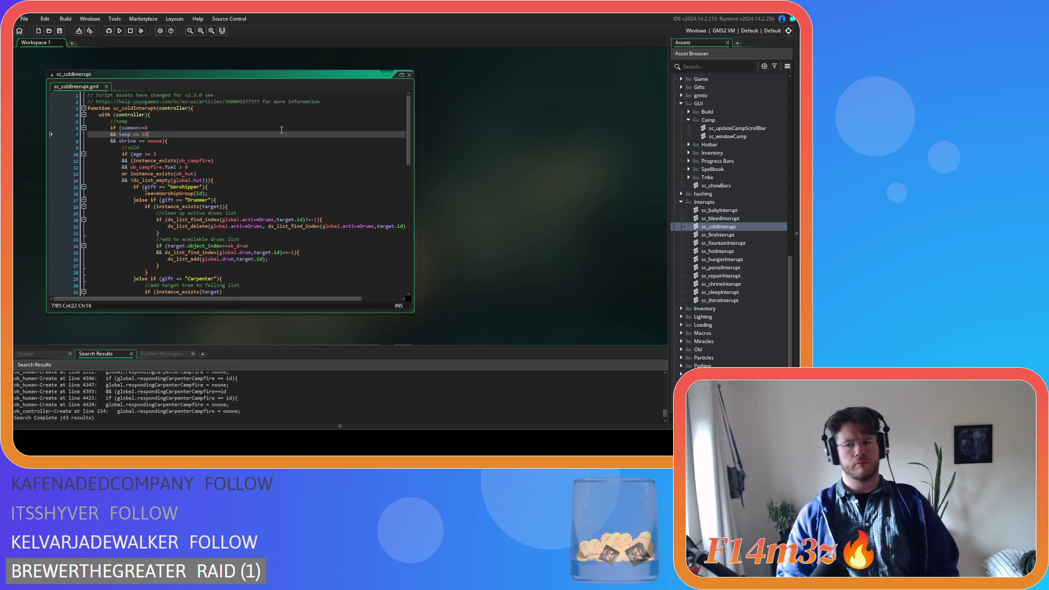
pyautogui.doubleClick(721, 301)
pyautogui.scroll(10, 404, 191)
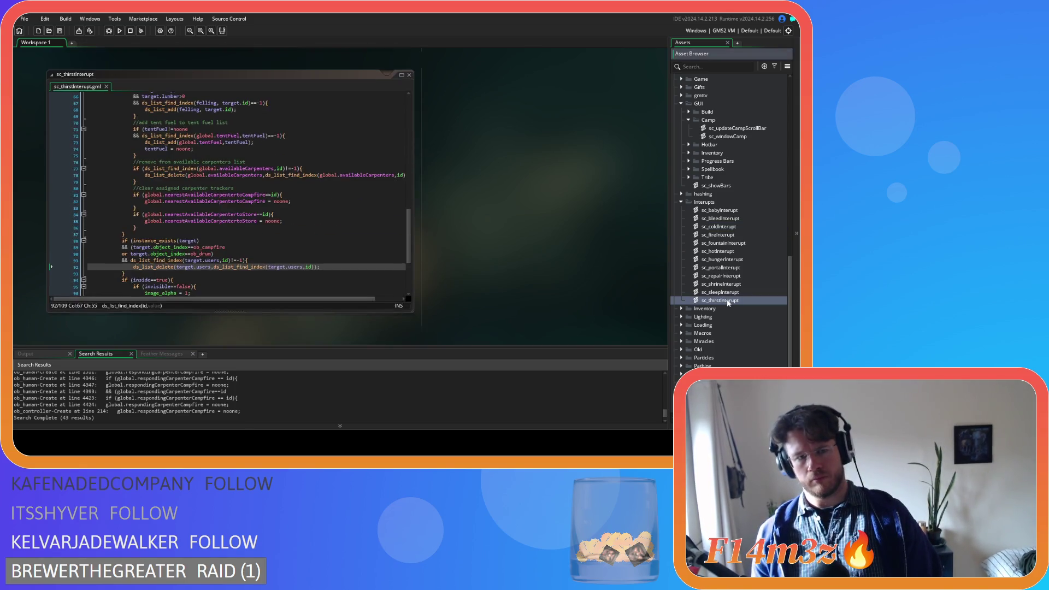
pyautogui.moveTo(417, 191); pyautogui.dragTo(418, 127)
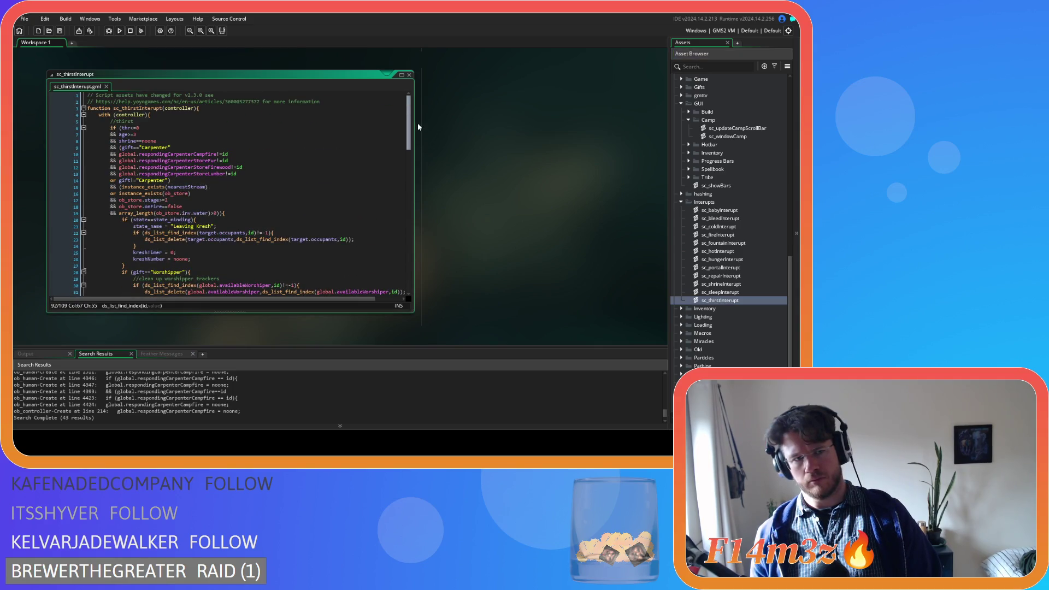
pyautogui.scroll(3, 519, 186)
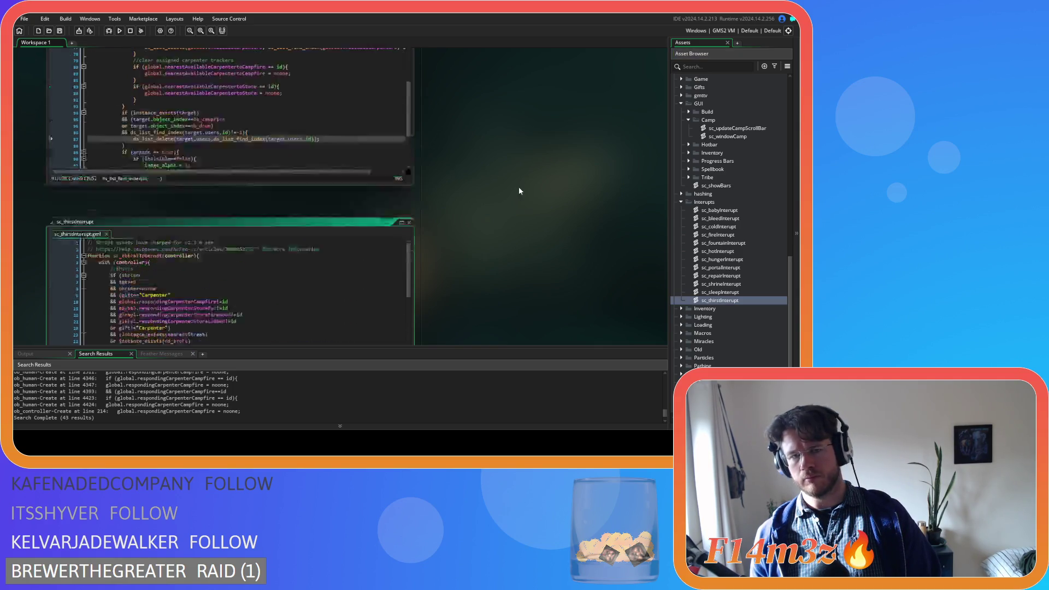
pyautogui.doubleClick(720, 227)
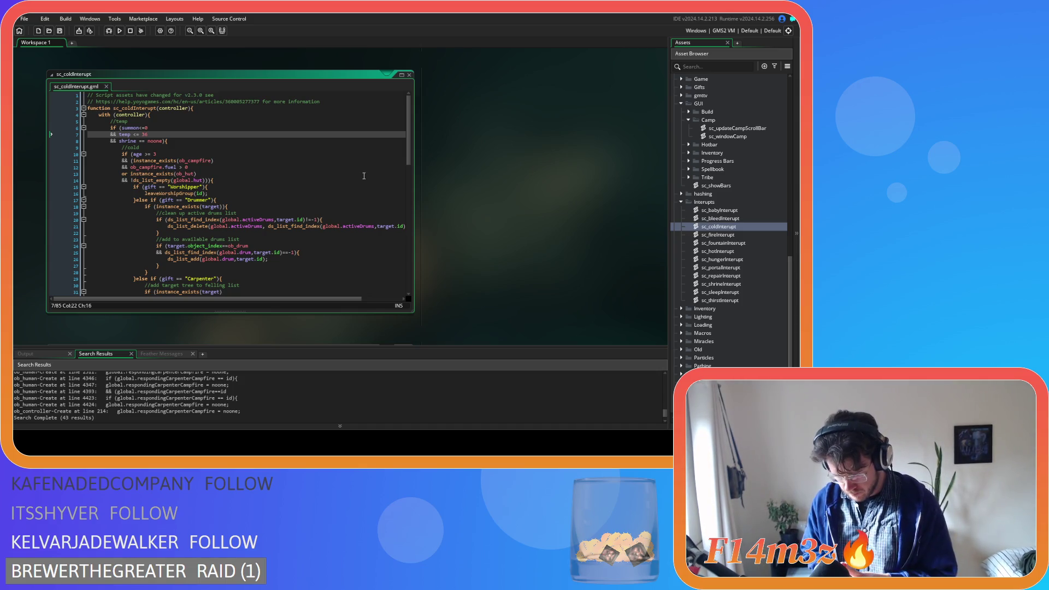
# Step: Remove the leading summon<=0 check from sc_coldInterupt's condition and save
pyautogui.moveTo(149, 128); pyautogui.dragTo(67, 140)
pyautogui.press('BackSpace')
pyautogui.press('BackSpace')
pyautogui.press('BackSpace')
pyautogui.press('Down')
pyautogui.press('Down')
pyautogui.hotkey('ctrl', 's')
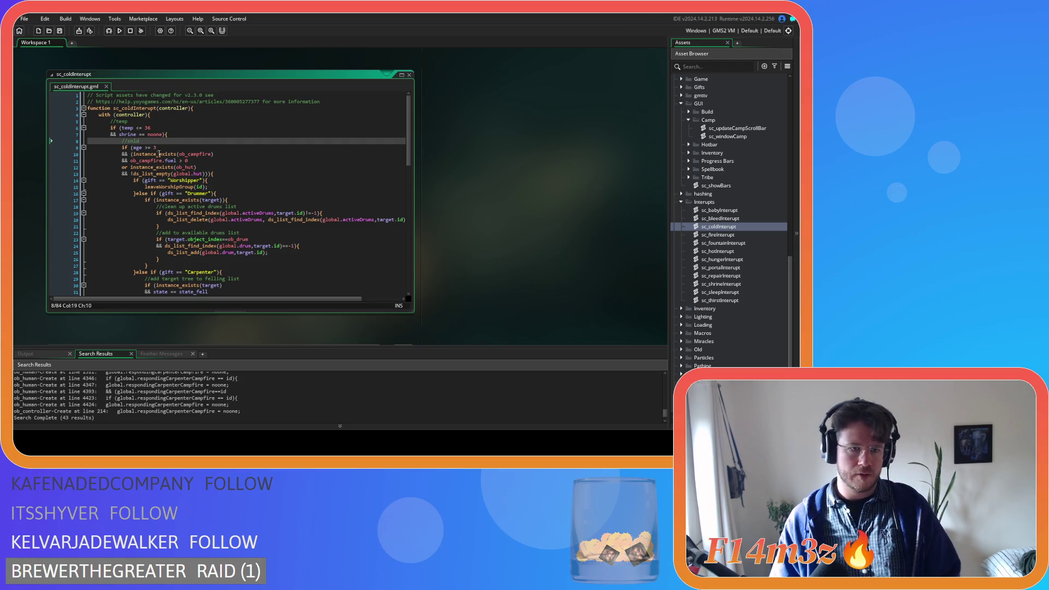
# Step: Add '&& summon<=0' after the hut-list check on line 13
pyautogui.click(206, 174)
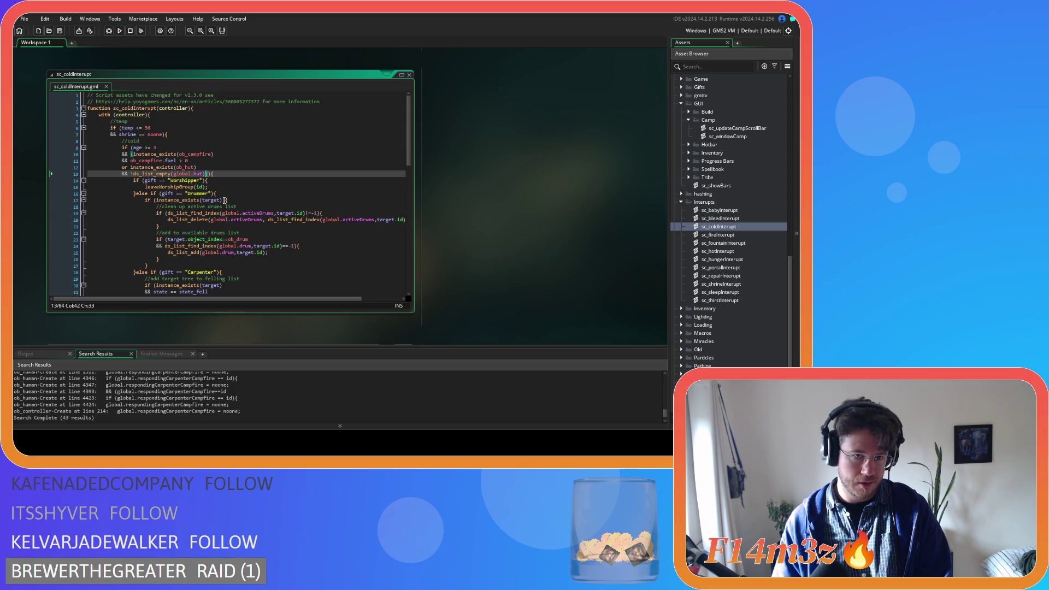
pyautogui.press('Return')
pyautogui.write('&& summon<=0)){')
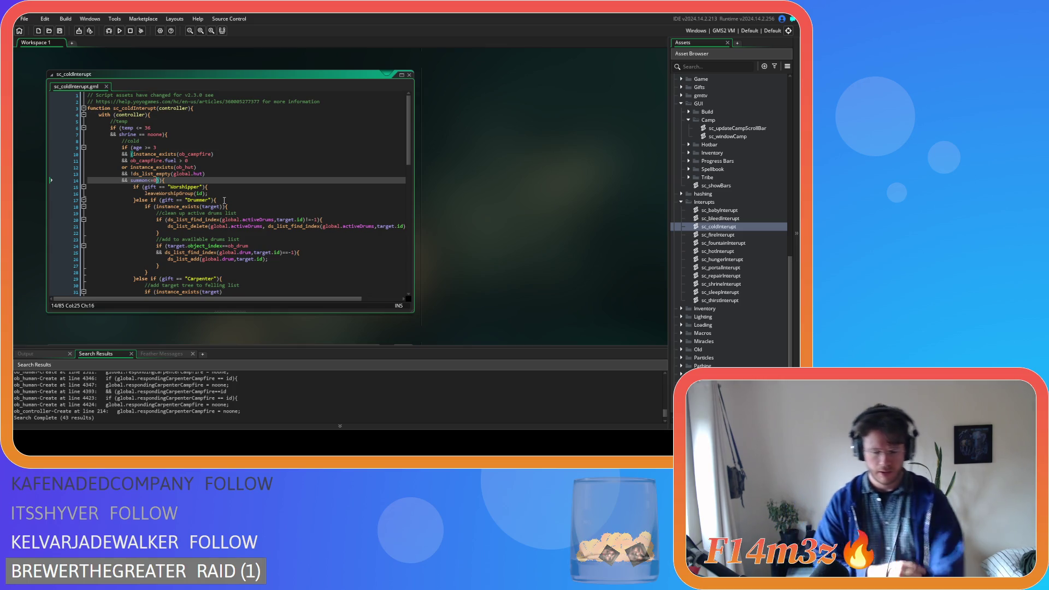
pyautogui.click(318, 183)
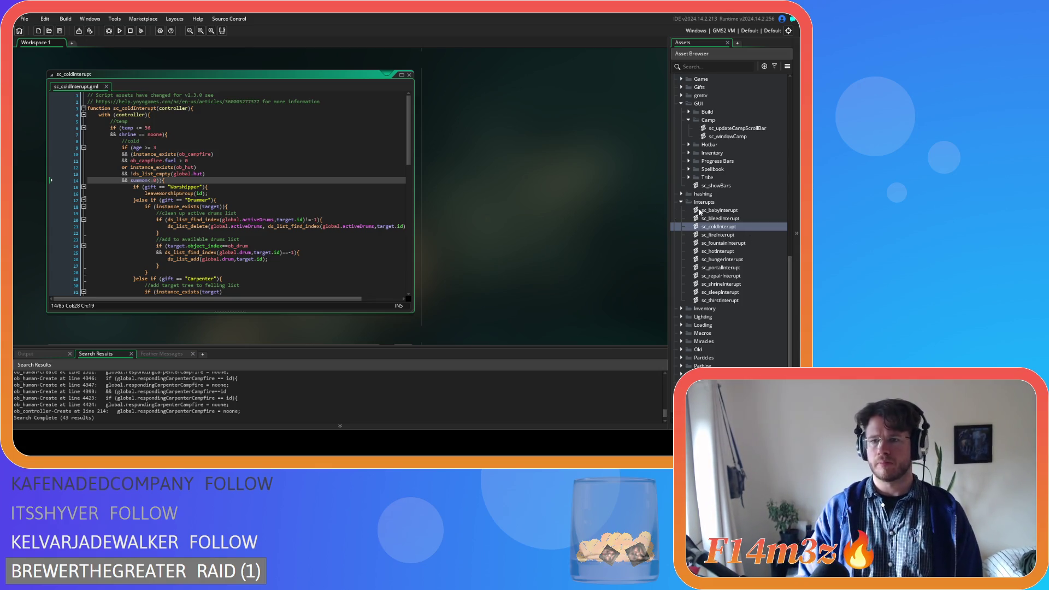
# Step: Copy the users-list removal block from sc_babyInterupt
pyautogui.doubleClick(699, 211)
pyautogui.rightClick(167, 250)
pyautogui.click(194, 260)
# Step: Open sc_bleedInterupt and delete its old users-list block on lines 36–41
pyautogui.doubleClick(744, 218)
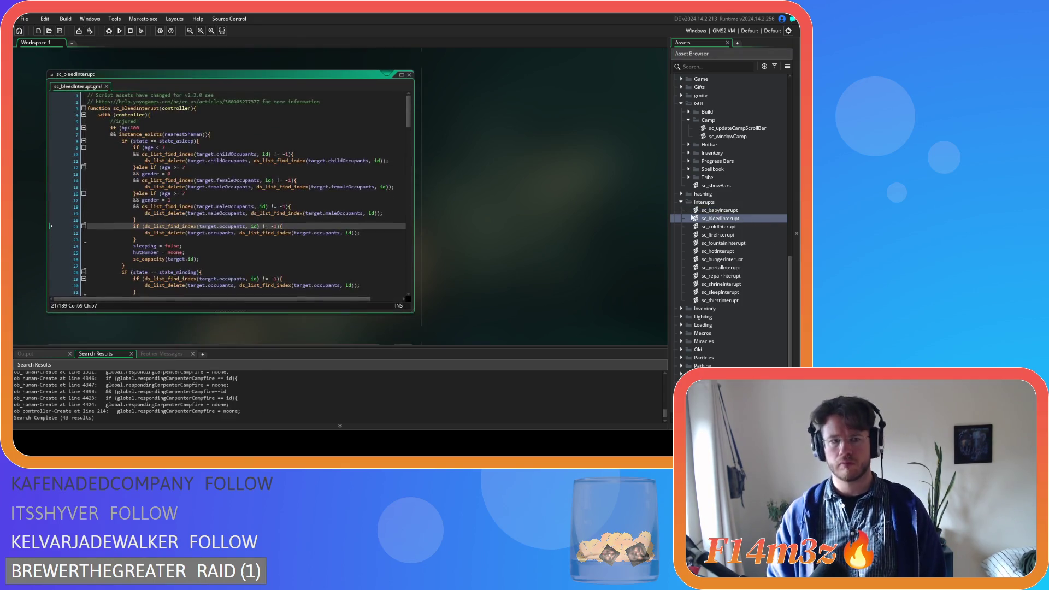
pyautogui.scroll(5, 305, 224)
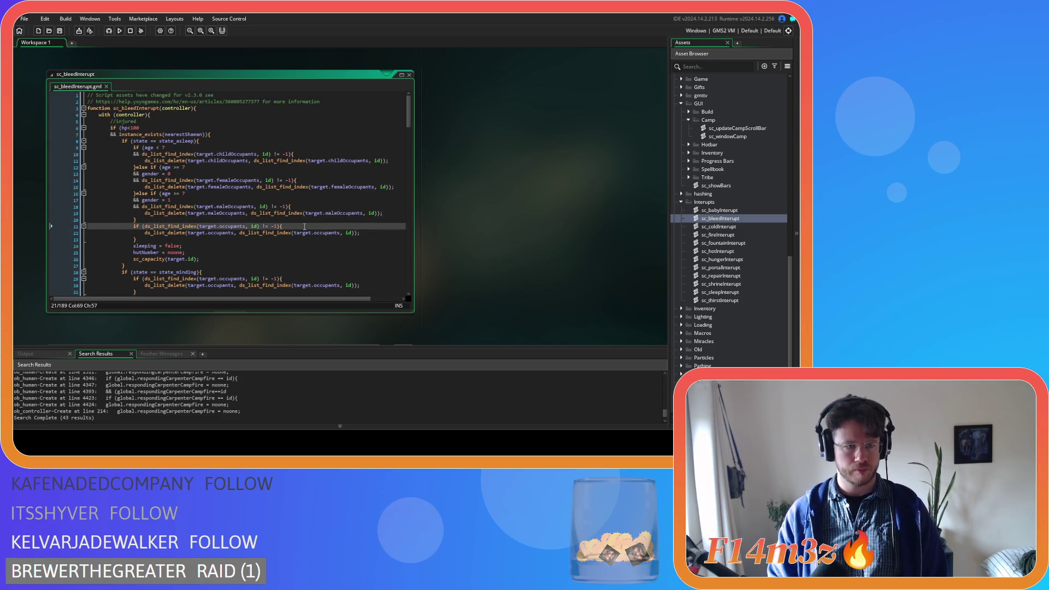
pyautogui.scroll(-9, 305, 227)
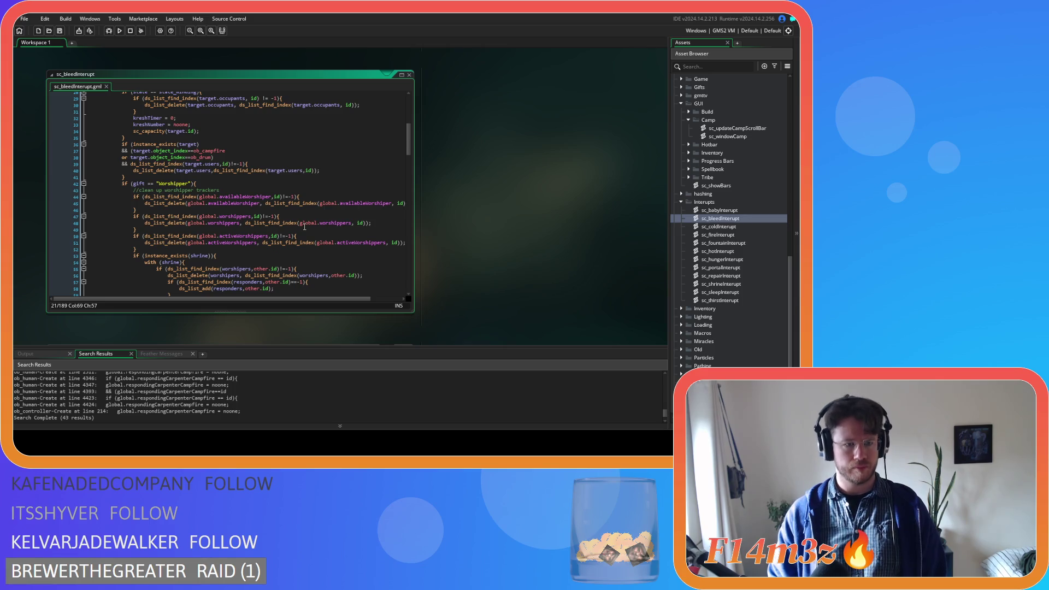
pyautogui.scroll(-20, 305, 226)
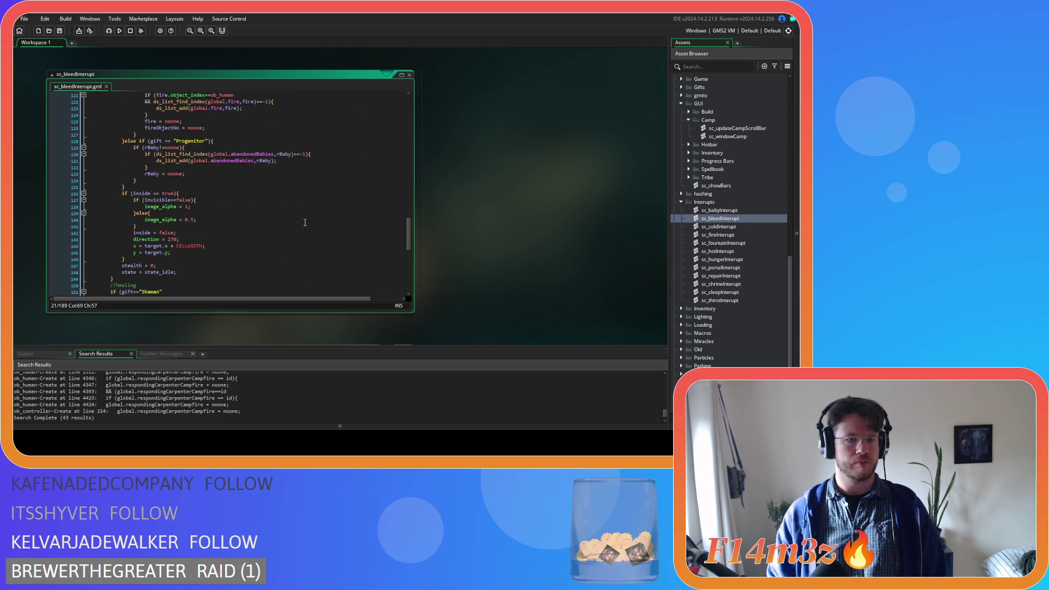
pyautogui.scroll(20, 304, 227)
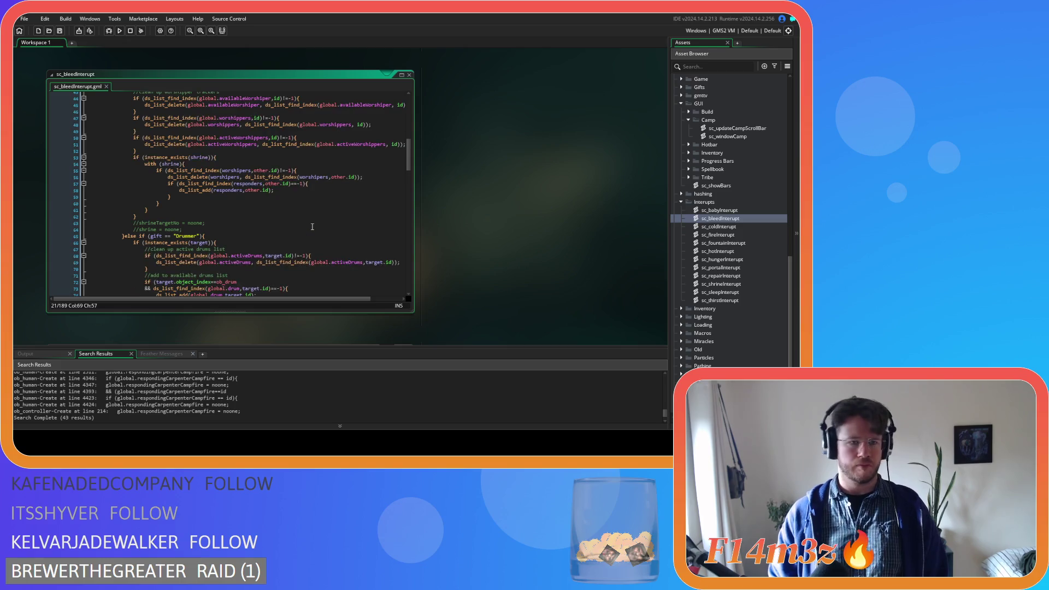
pyautogui.scroll(3, 312, 226)
pyautogui.scroll(3, 294, 234)
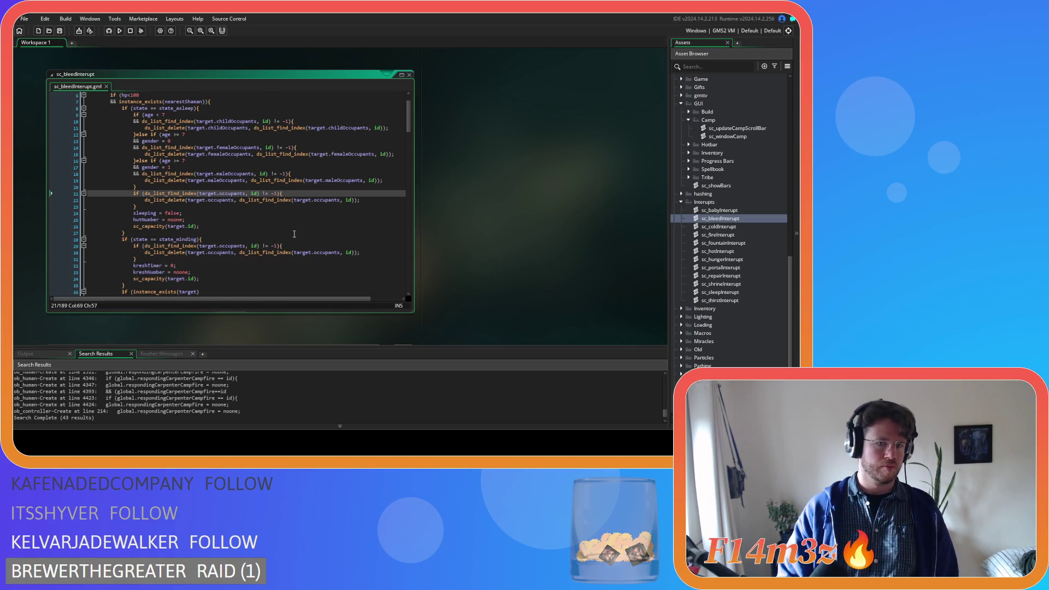
pyautogui.scroll(-2, 289, 241)
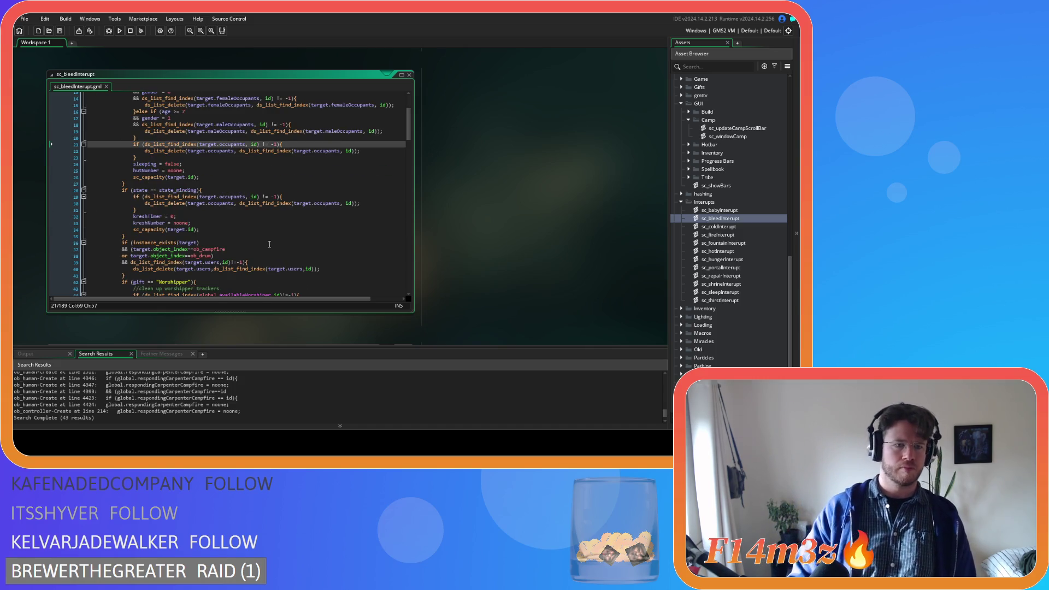
pyautogui.moveTo(140, 276); pyautogui.dragTo(51, 241)
pyautogui.hotkey('ctrl', 'c')
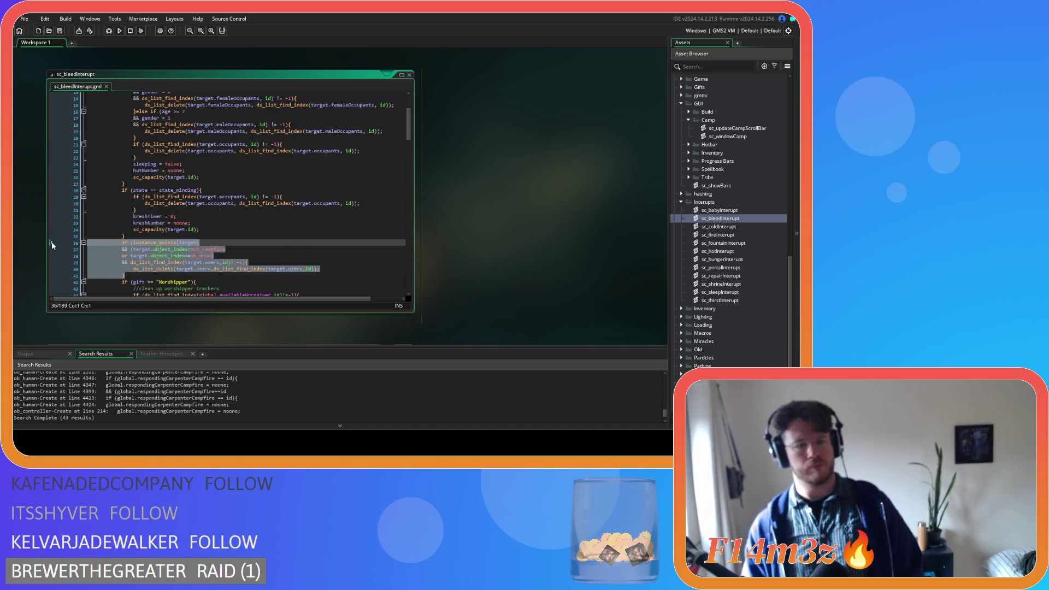
pyautogui.press('BackSpace')
pyautogui.press('BackSpace')
# Step: Paste the block at line 130 before the inside check, save, and unindent it
pyautogui.scroll(-20, 134, 213)
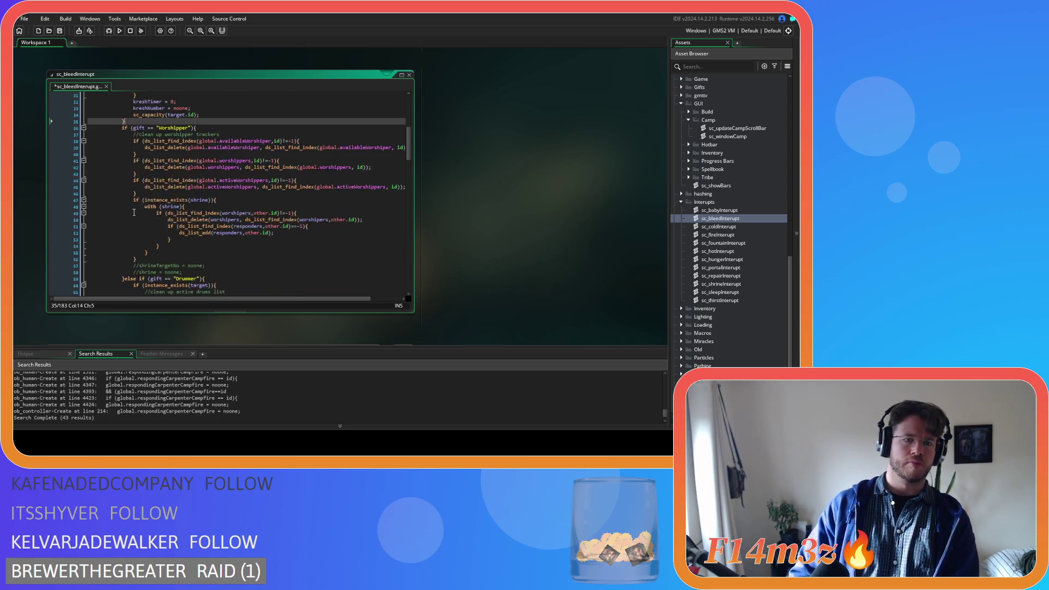
pyautogui.scroll(-7, 134, 213)
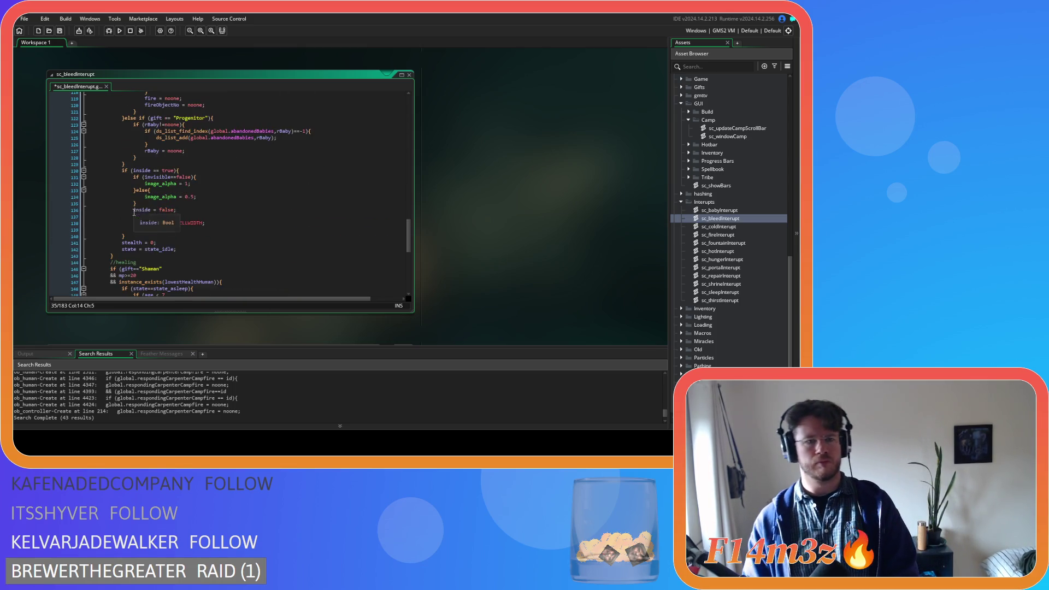
pyautogui.click(184, 164)
pyautogui.press('Return')
pyautogui.hotkey('ctrl', 'v')
pyautogui.hotkey('ctrl', 's')
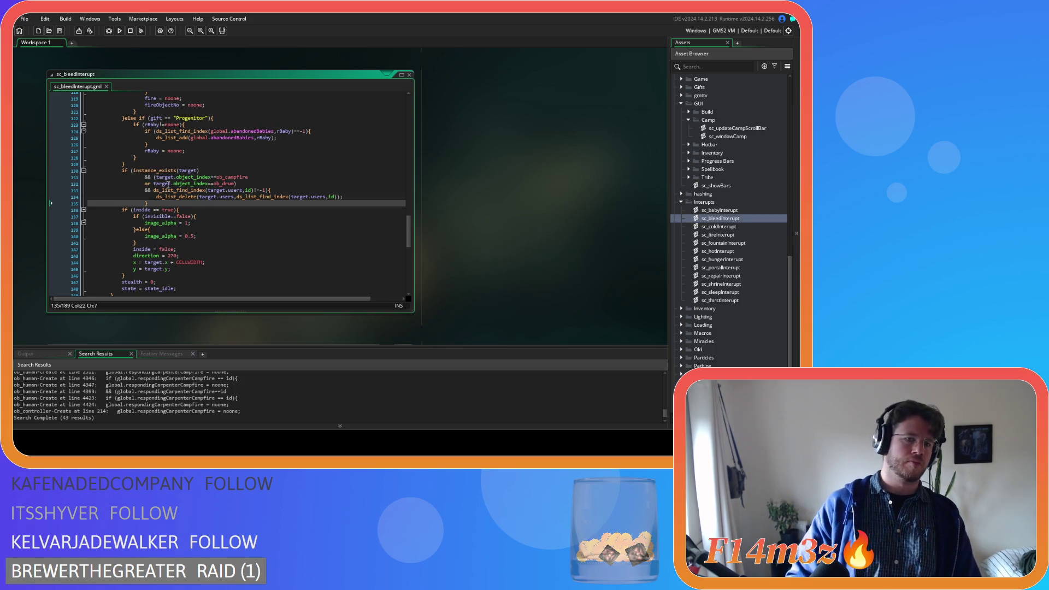
pyautogui.hotkey('shift', 'Home')
pyautogui.hotkey('shift', 'Up')
pyautogui.hotkey('shift', 'Up')
pyautogui.hotkey('shift', 'Up')
pyautogui.hotkey('shift', 'Tab')
pyautogui.hotkey('shift', 'Tab')
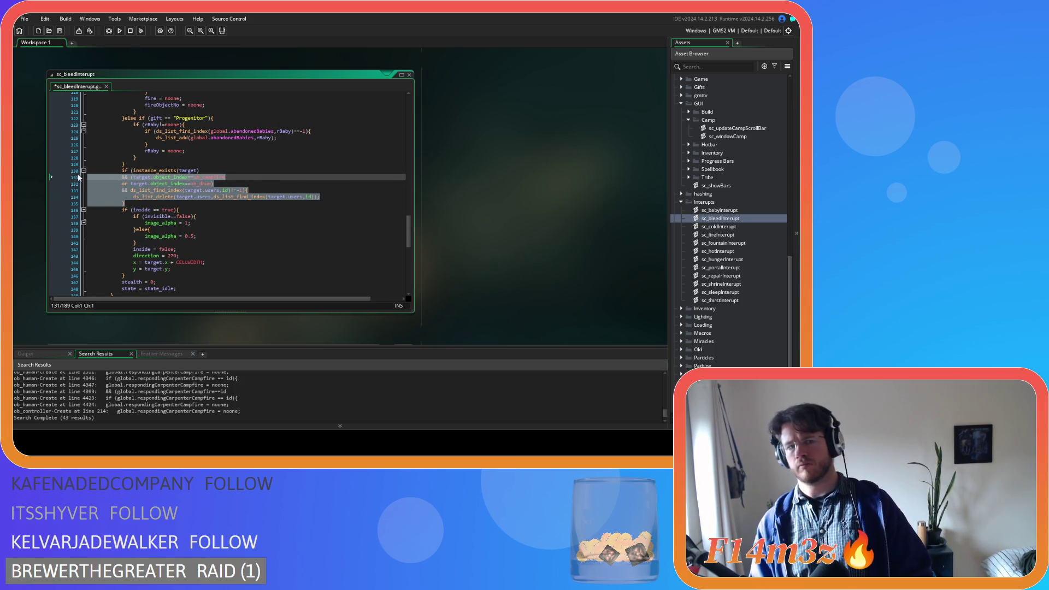
pyautogui.hotkey('shift', 'Up')
pyautogui.hotkey('shift', 'Home')
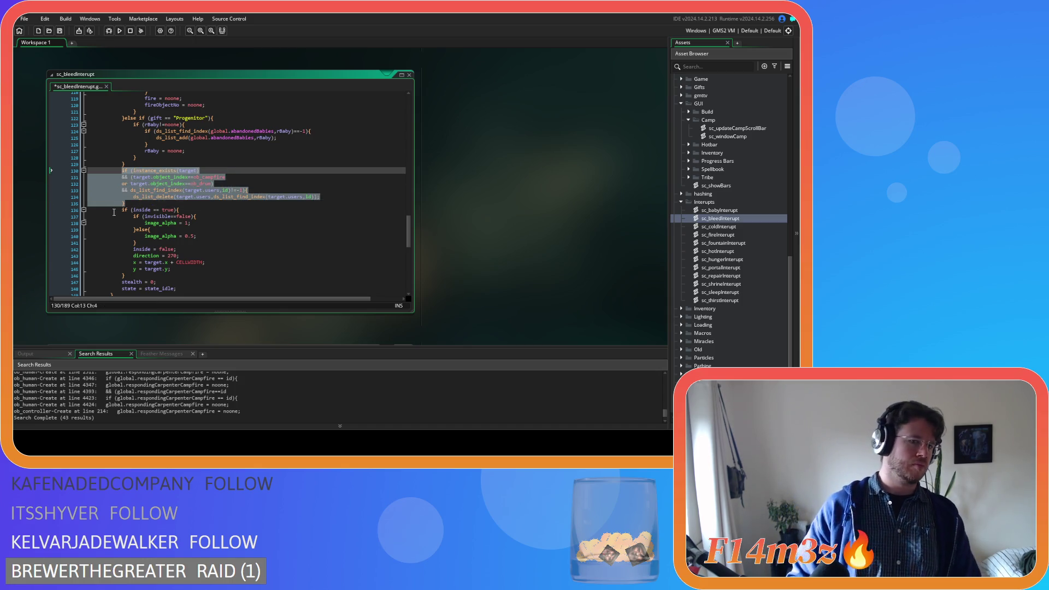
pyautogui.click(742, 227)
pyautogui.doubleClick(742, 226)
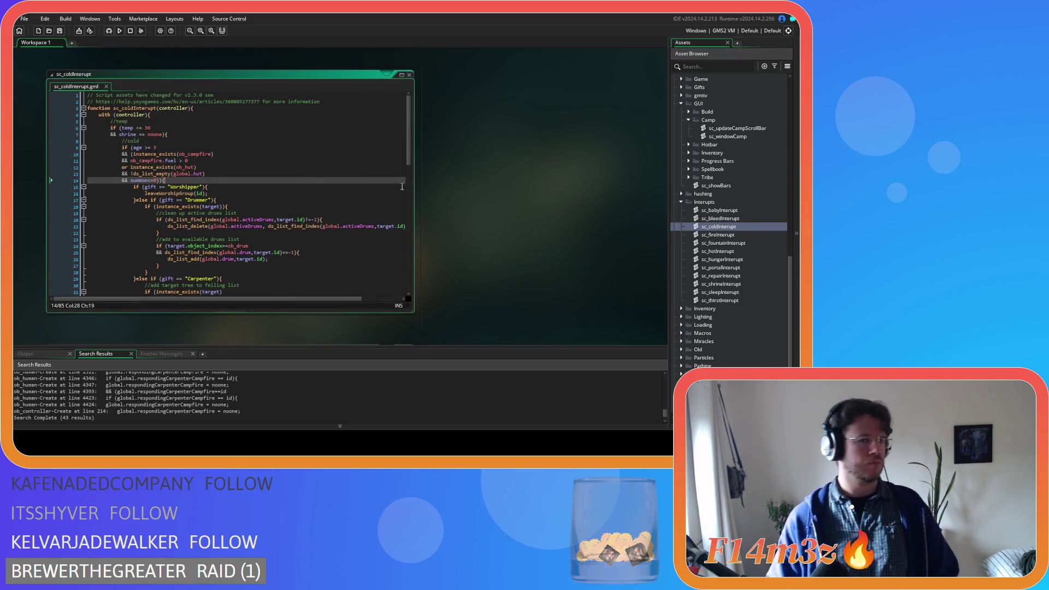
# Step: Paste the users-list block at line 69 of sc_coldInterupt, indent it one level, and save
pyautogui.moveTo(411, 162)
pyautogui.mouseDown()
pyautogui.moveTo(365, 267)
pyautogui.moveTo(366, 294)
pyautogui.moveTo(425, 209)
pyautogui.moveTo(439, 165)
pyautogui.moveTo(420, 193)
pyautogui.moveTo(422, 176)
pyautogui.moveTo(424, 167)
pyautogui.moveTo(419, 273)
pyautogui.mouseUp()
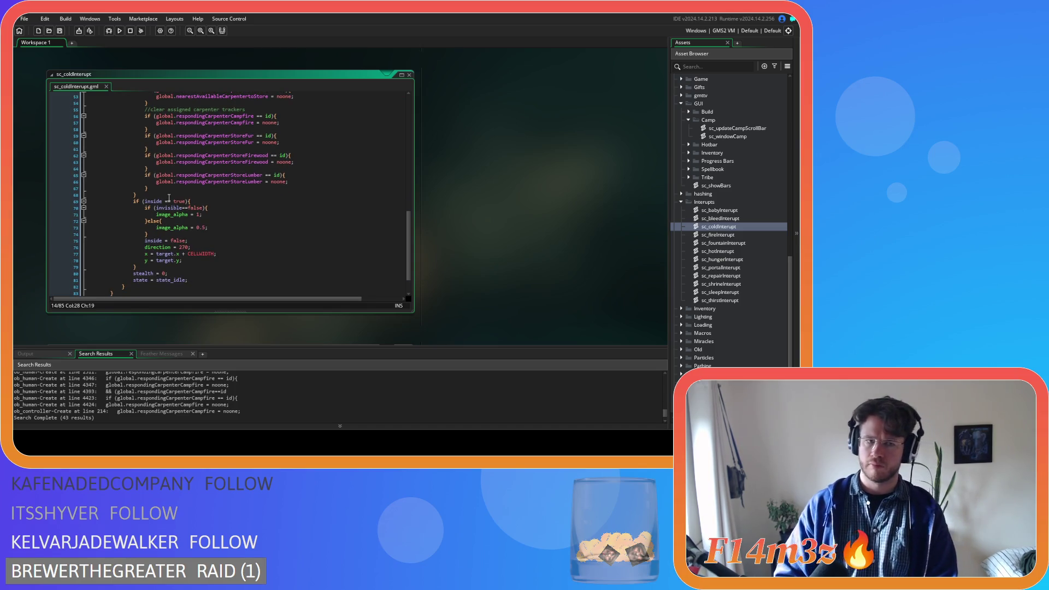
pyautogui.click(169, 196)
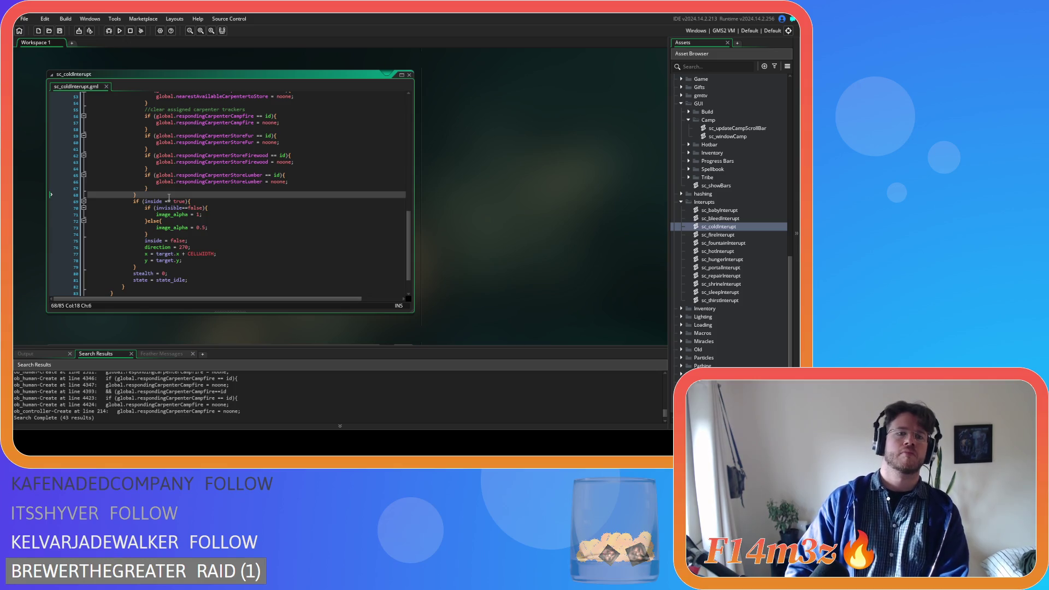
pyautogui.press('Return')
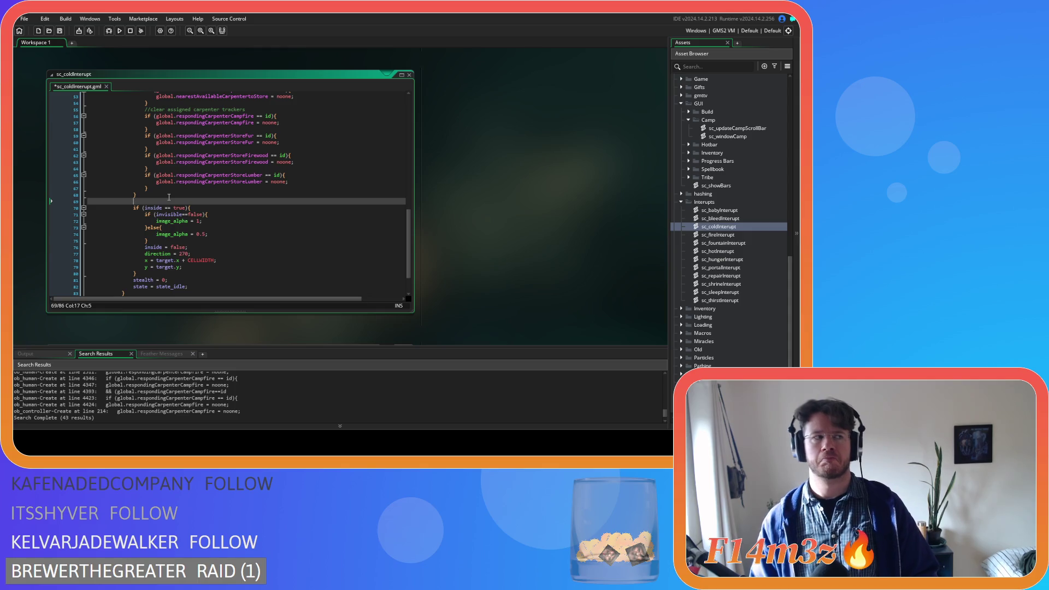
pyautogui.hotkey('ctrl', 'v')
pyautogui.moveTo(127, 234); pyautogui.dragTo(113, 208)
pyautogui.press('Tab')
pyautogui.hotkey('ctrl', 's')
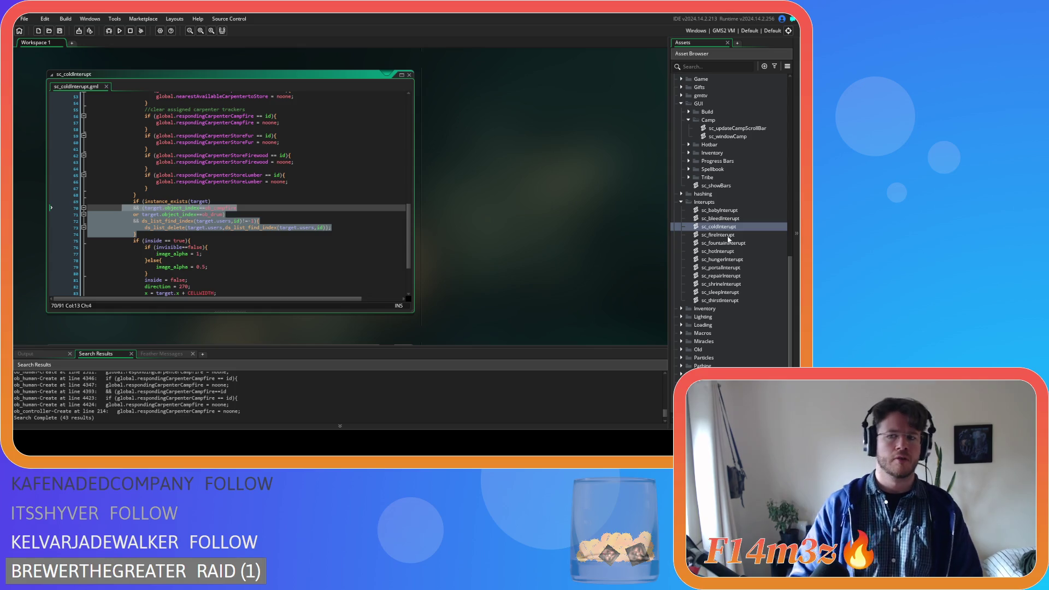
# Step: Open sc_fireInterupt, then sc_fountainInterupt
pyautogui.click(734, 237)
pyautogui.doubleClick(734, 239)
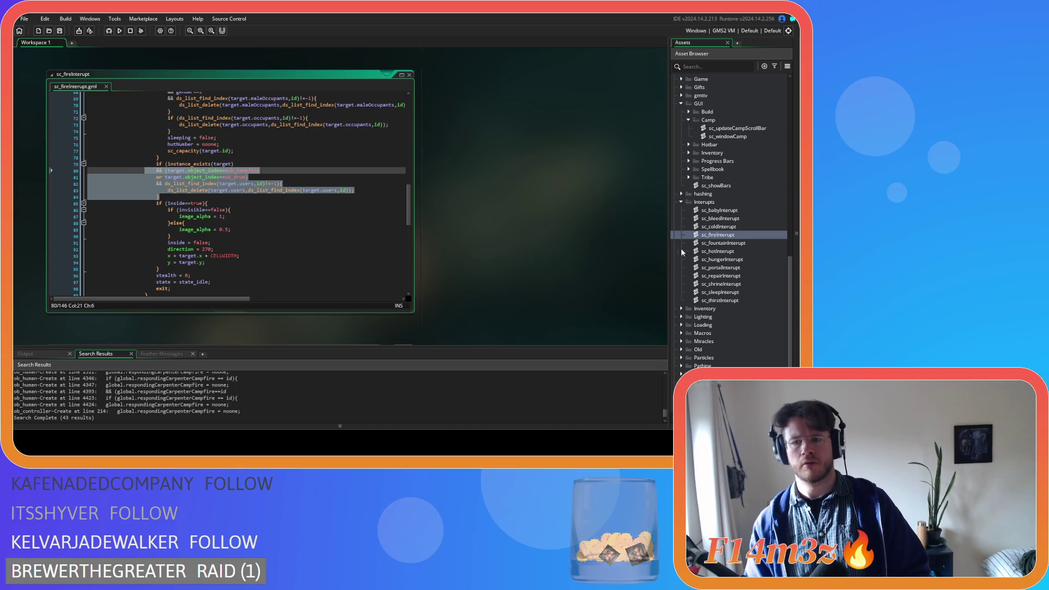
pyautogui.doubleClick(702, 244)
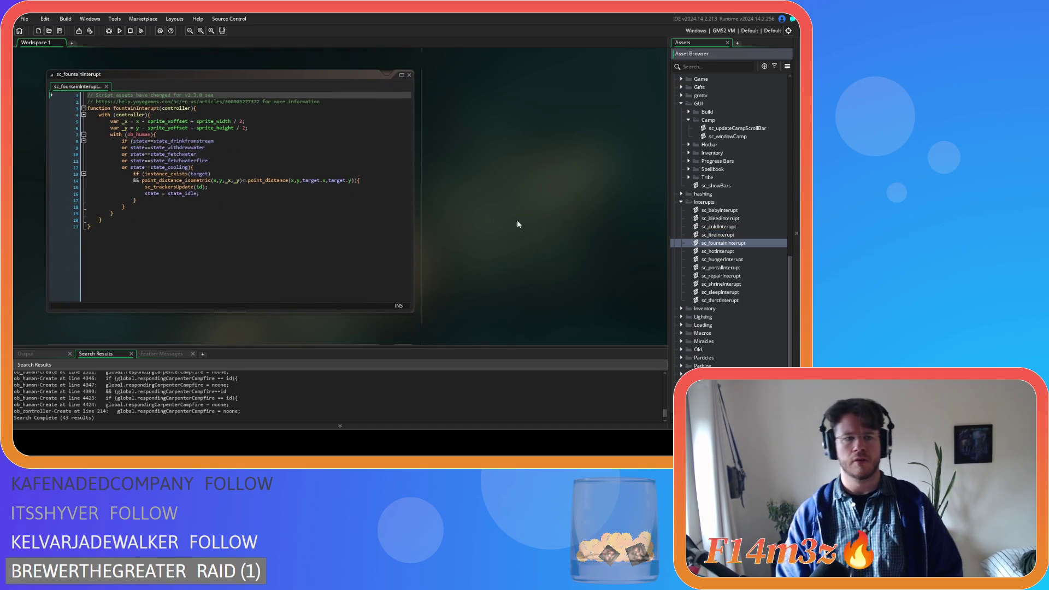
# Step: Paste the users-list block as line 65 of sc_hotInterupt, indent it one level, and save
pyautogui.doubleClick(711, 251)
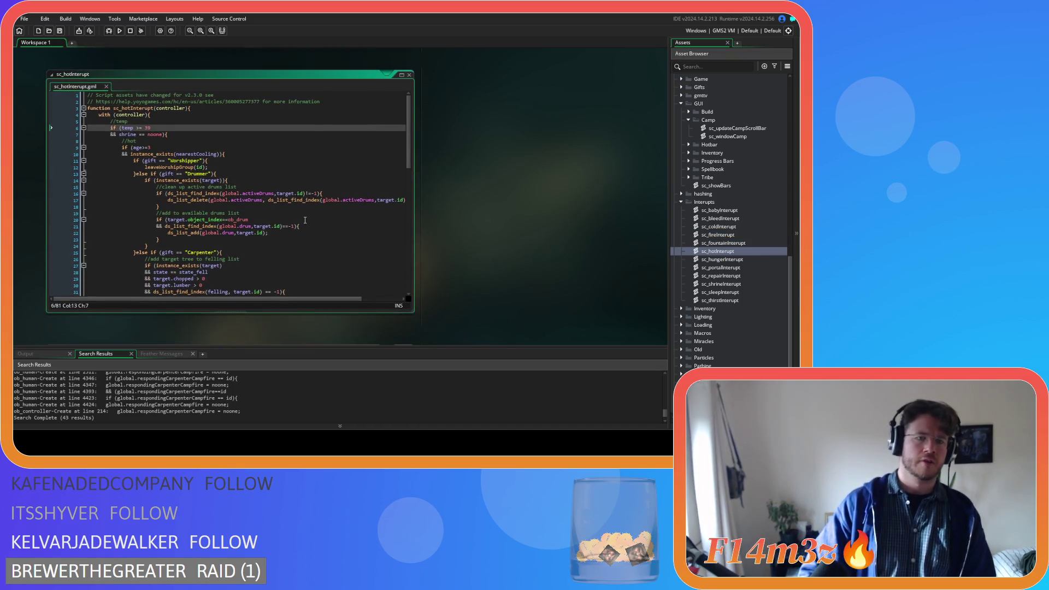
pyautogui.scroll(-8, 305, 220)
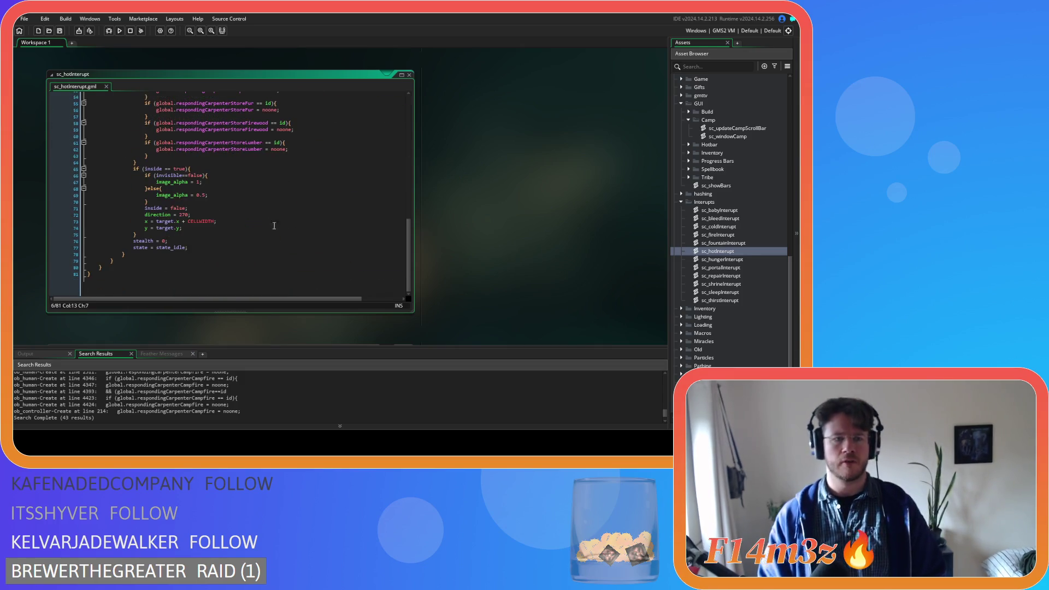
pyautogui.scroll(3, 206, 179)
pyautogui.scroll(5, 246, 202)
pyautogui.scroll(-3, 268, 218)
pyautogui.scroll(-9, 268, 218)
pyautogui.scroll(10, 218, 208)
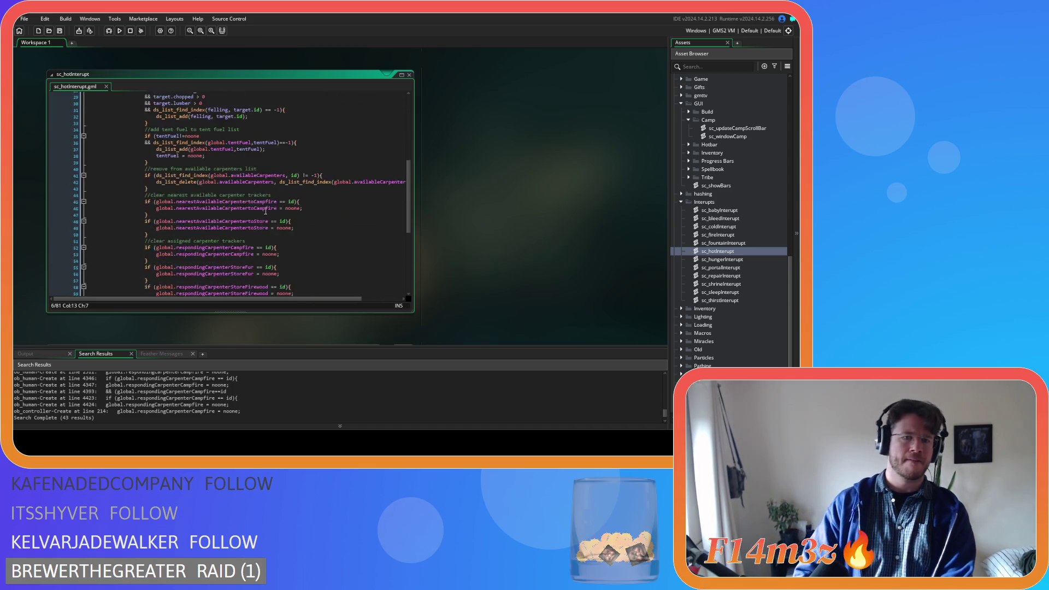
pyautogui.scroll(-10, 200, 200)
pyautogui.click(151, 159)
pyautogui.press('Return')
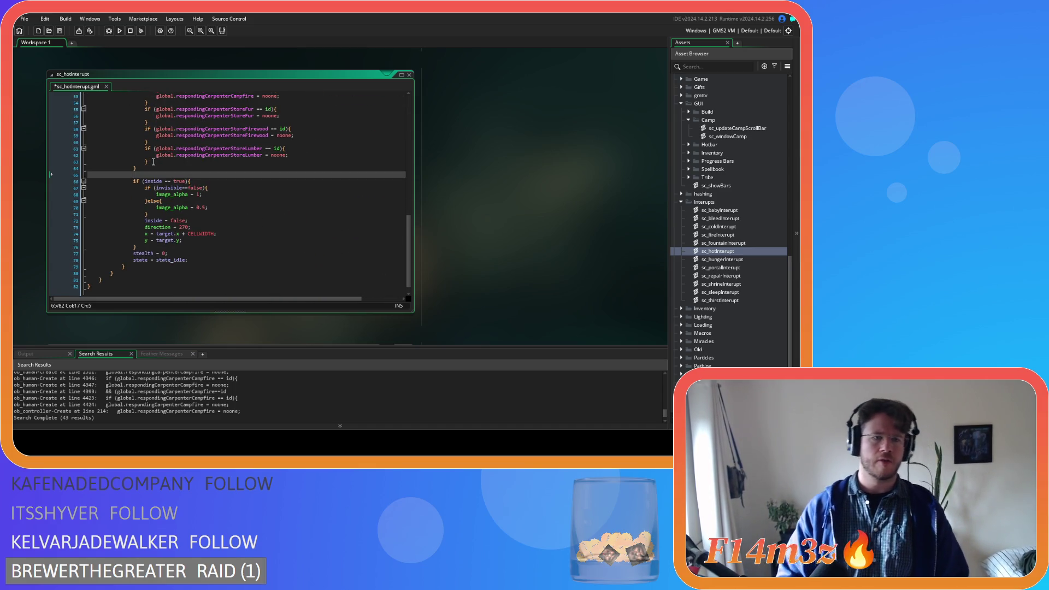
pyautogui.hotkey('ctrl', 'v')
pyautogui.moveTo(127, 208); pyautogui.dragTo(107, 179)
pyautogui.press('Tab')
pyautogui.hotkey('ctrl', 's')
pyautogui.click(174, 194)
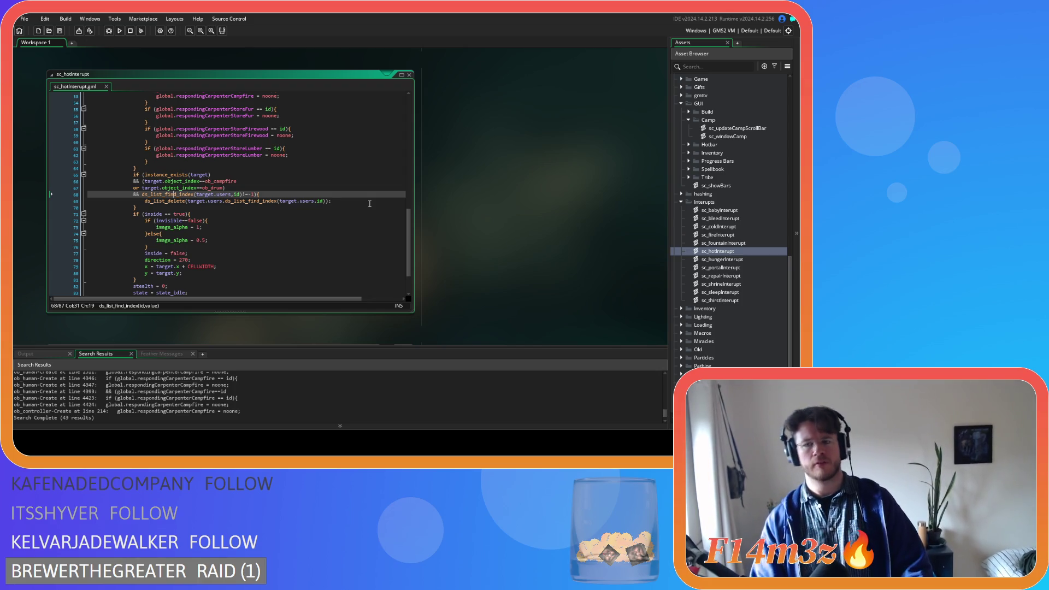
pyautogui.doubleClick(705, 261)
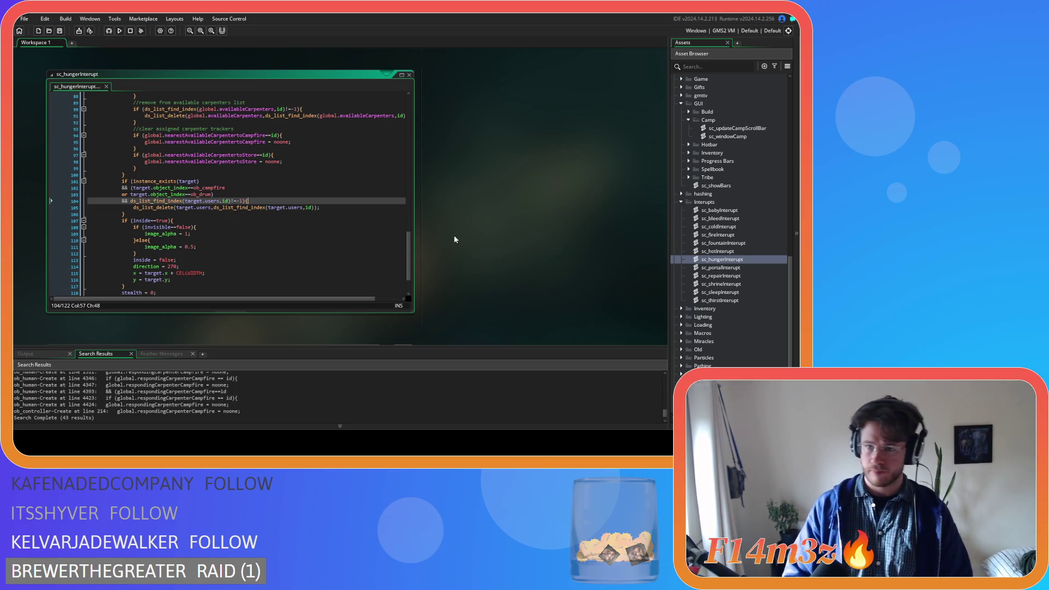
# Step: Open the portal, repair, shrine, sleep and thirst interrupt scripts, then place the caret at the end of line 85 in sc_thirstInterupt
pyautogui.doubleClick(728, 268)
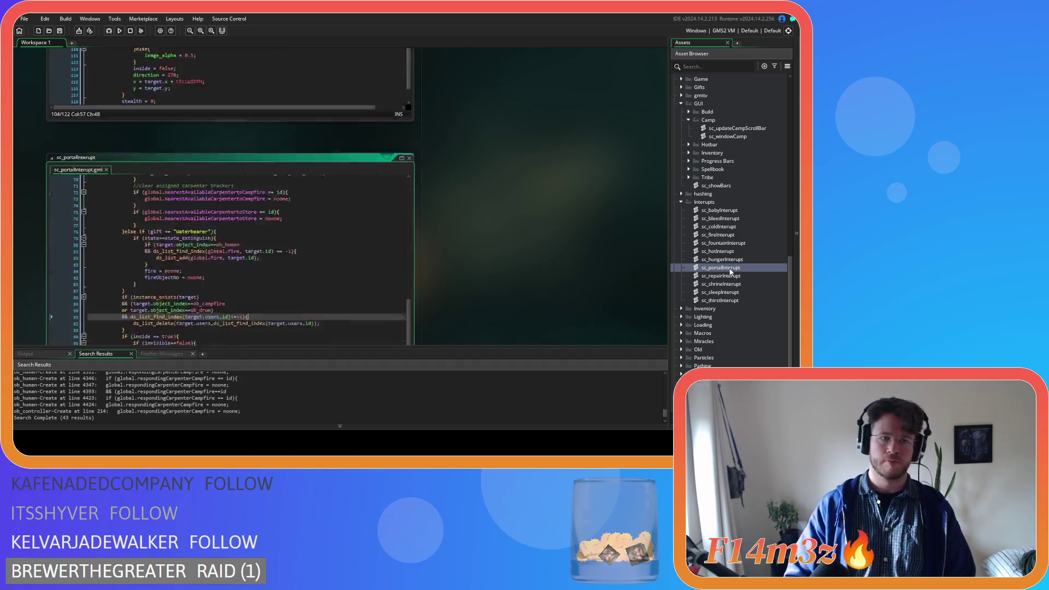
pyautogui.doubleClick(732, 276)
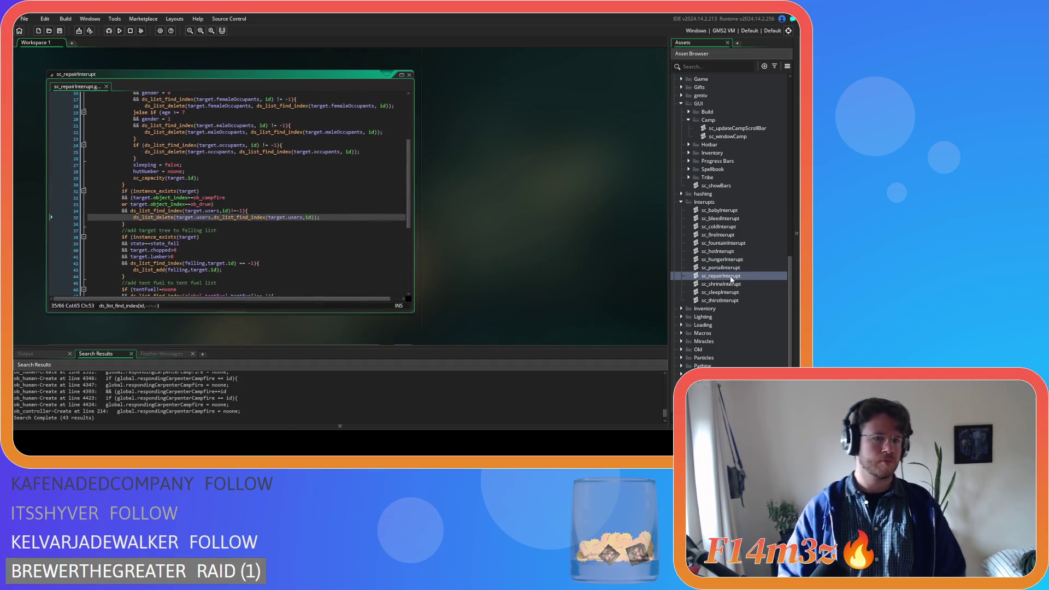
pyautogui.doubleClick(733, 285)
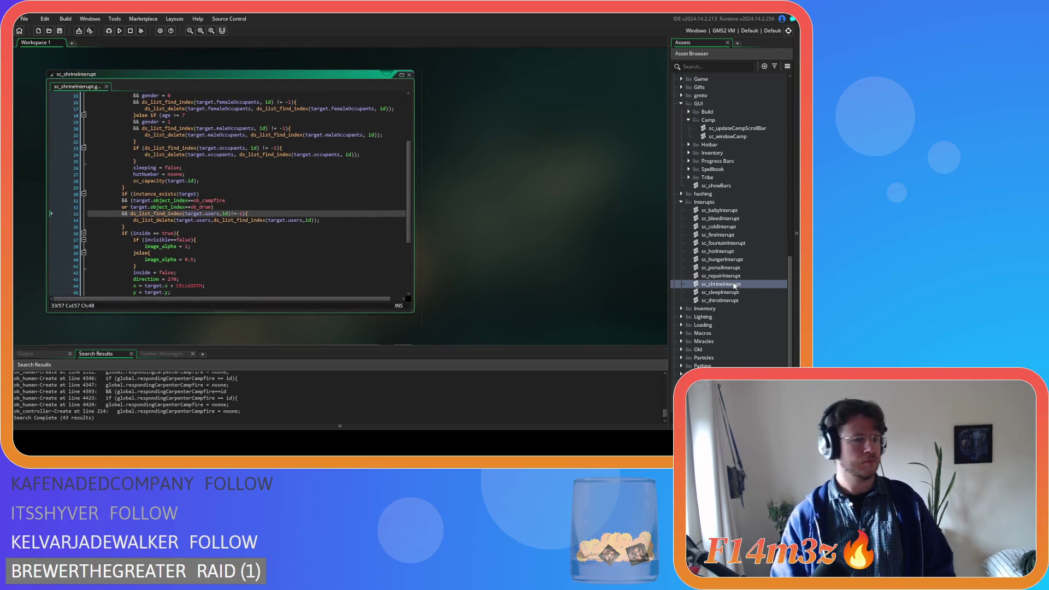
pyautogui.doubleClick(738, 293)
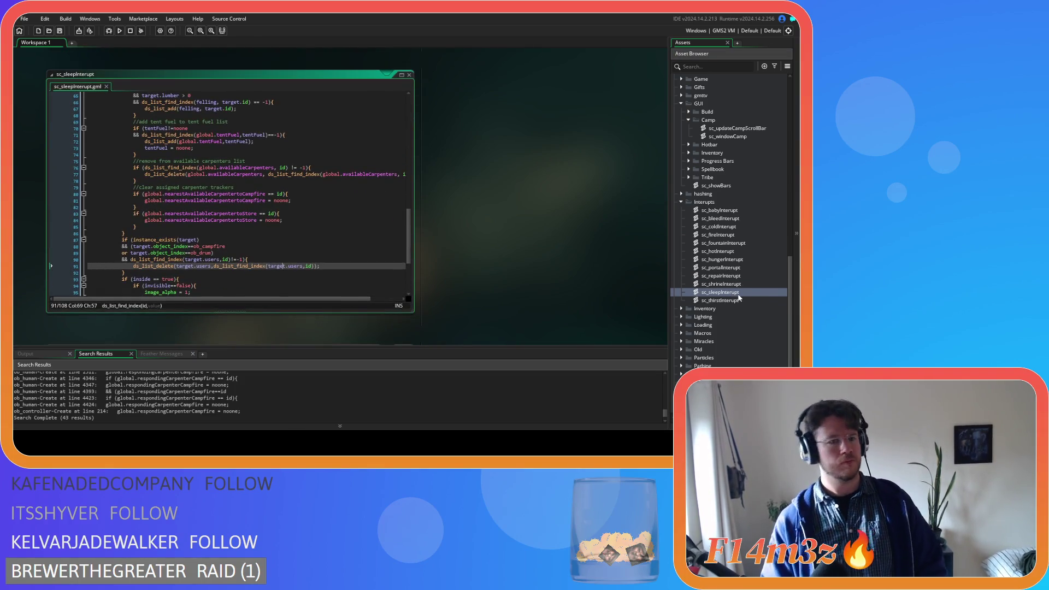
pyautogui.doubleClick(732, 301)
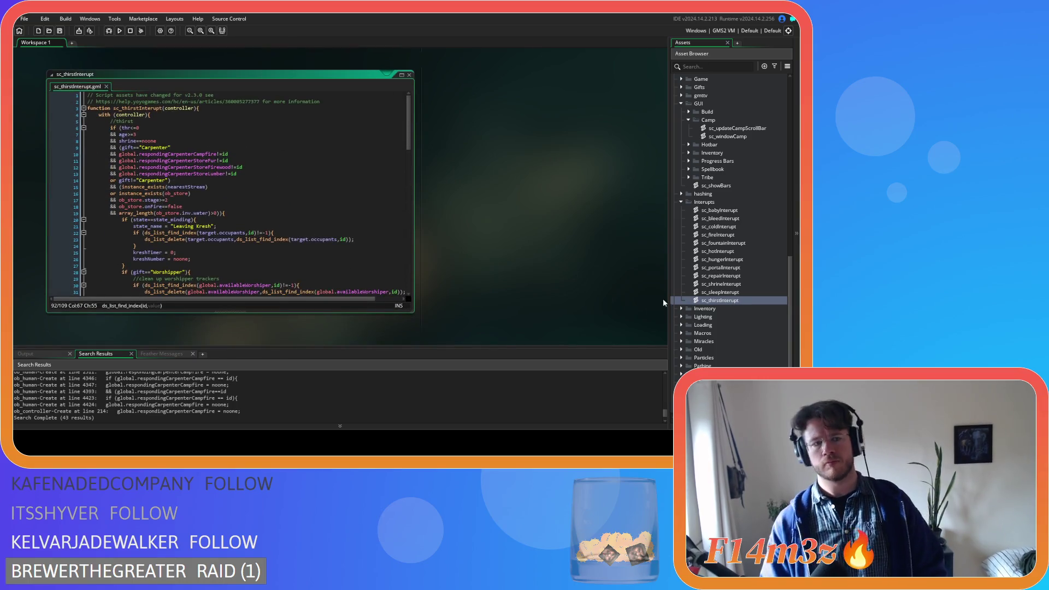
pyautogui.scroll(-20, 347, 240)
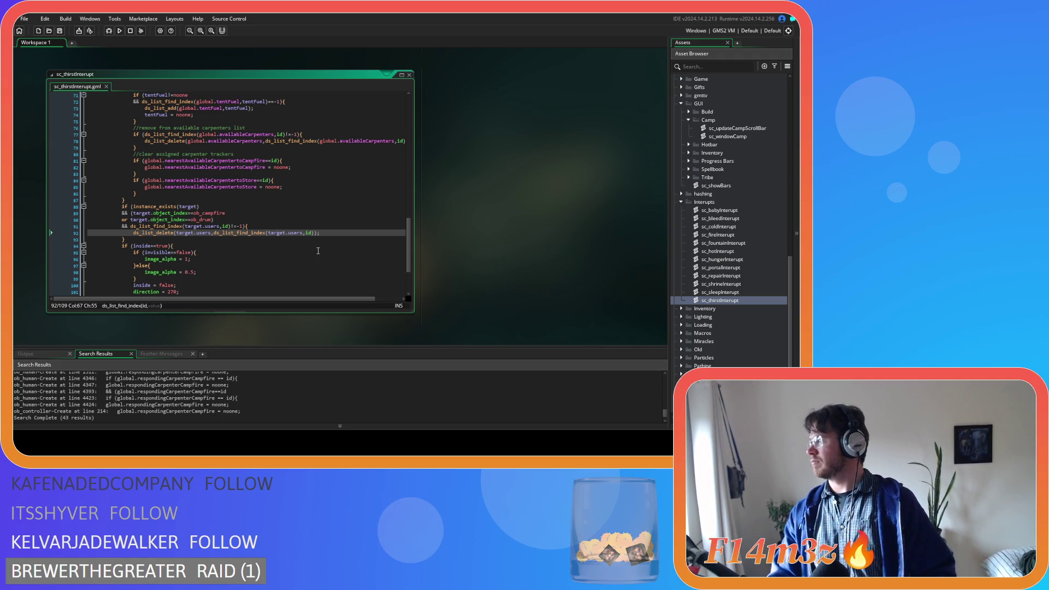
pyautogui.click(309, 189)
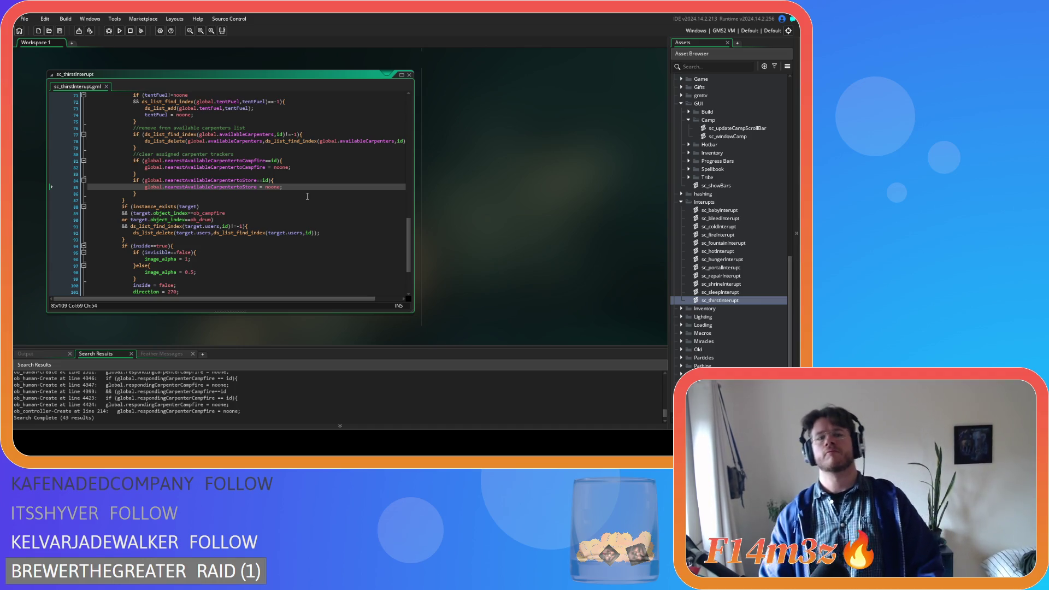
# Step: Close all open code windows with Windows > Close All
pyautogui.rightClick(447, 187)
pyautogui.moveTo(462, 198)
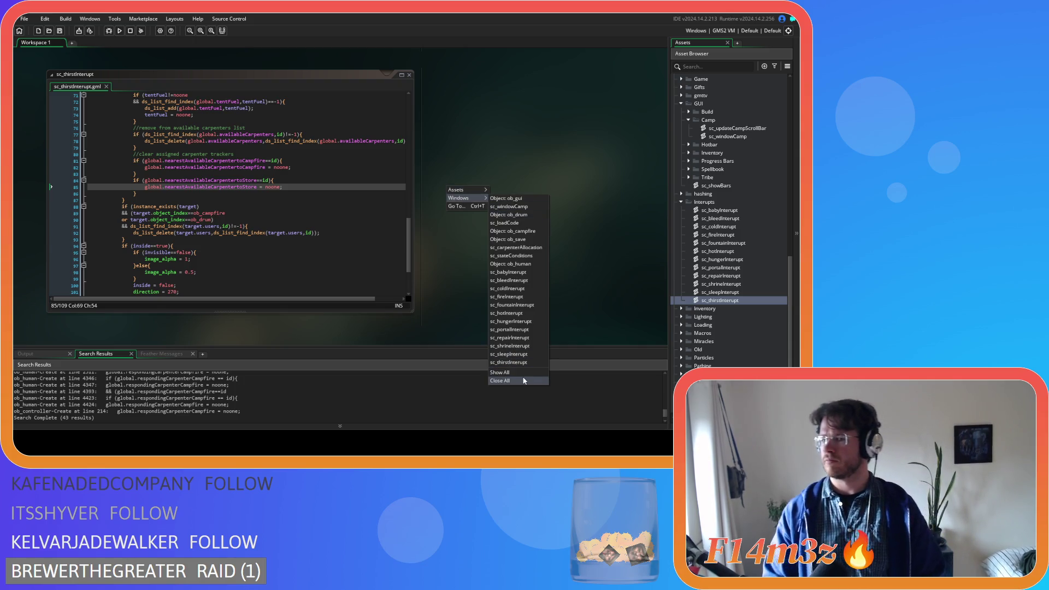
pyautogui.click(524, 381)
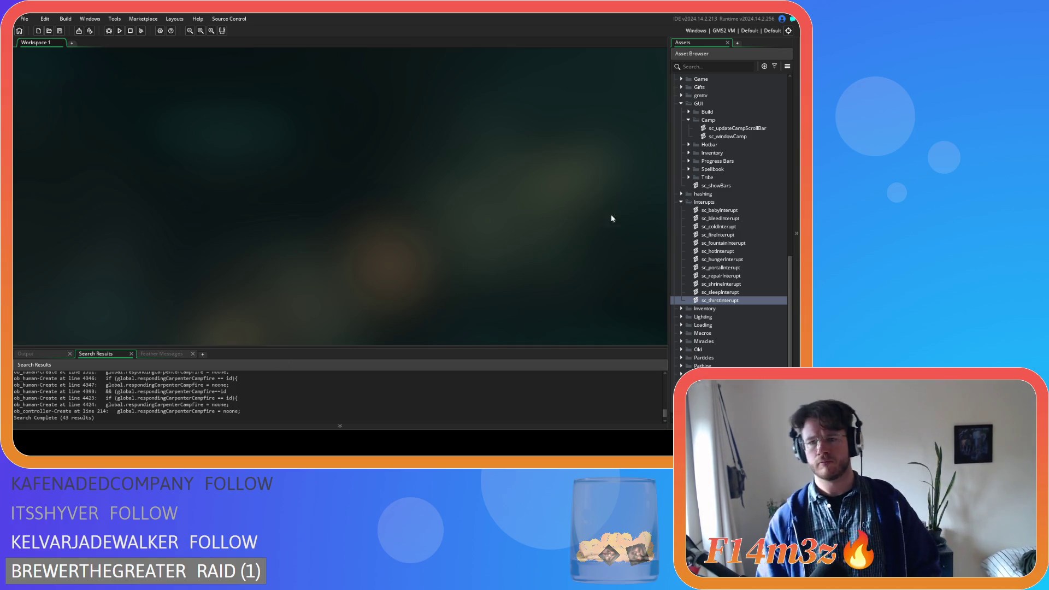
# Step: Collapse the Interupts, Camp, GUI, Scripts, Human, Animal and Save folders in the Asset Browser
pyautogui.click(681, 203)
pyautogui.click(689, 145)
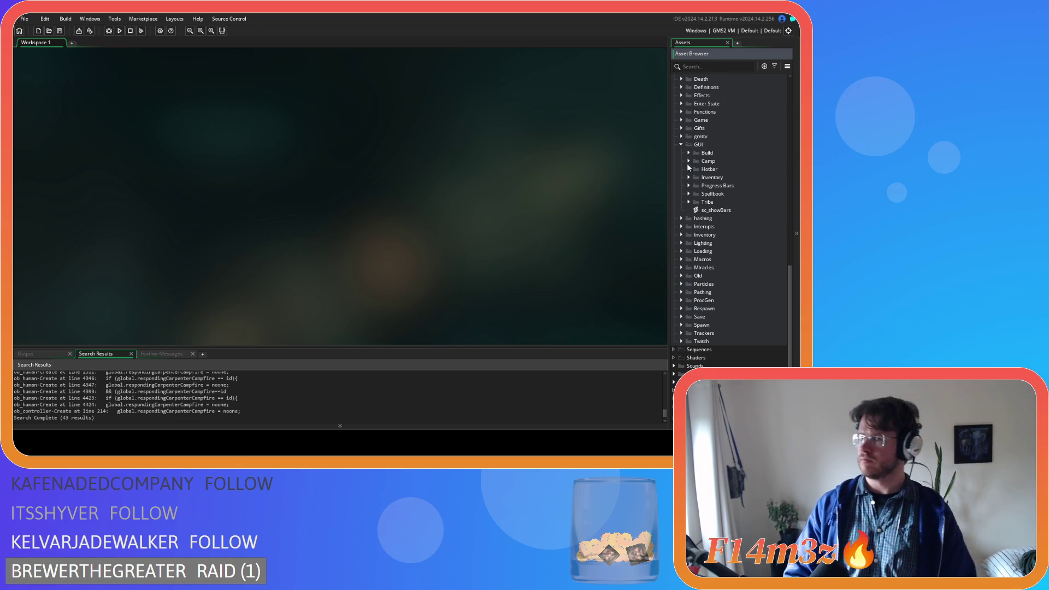
pyautogui.click(681, 145)
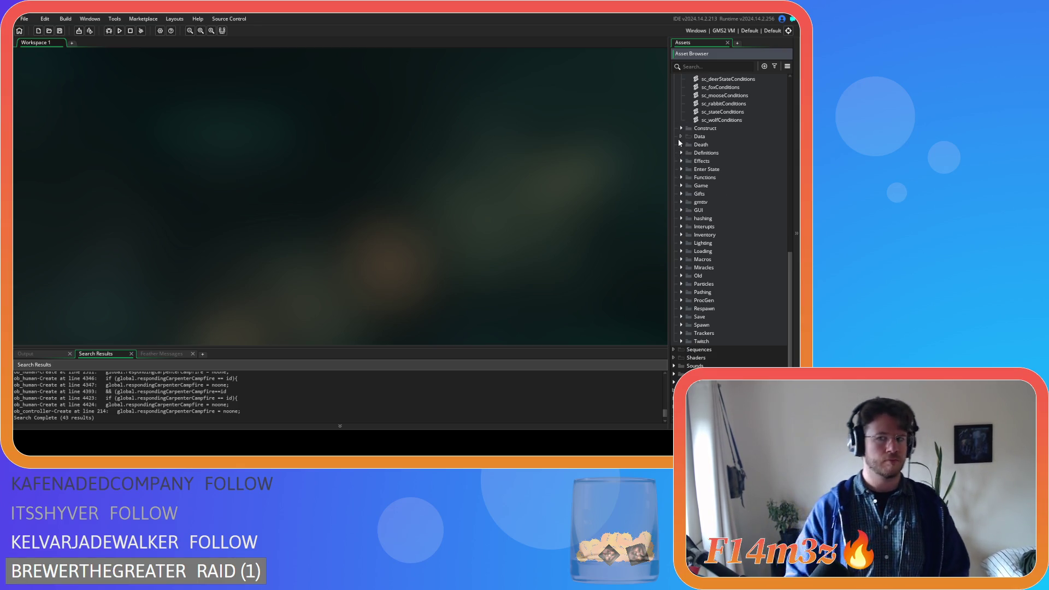
pyautogui.scroll(4, 682, 153)
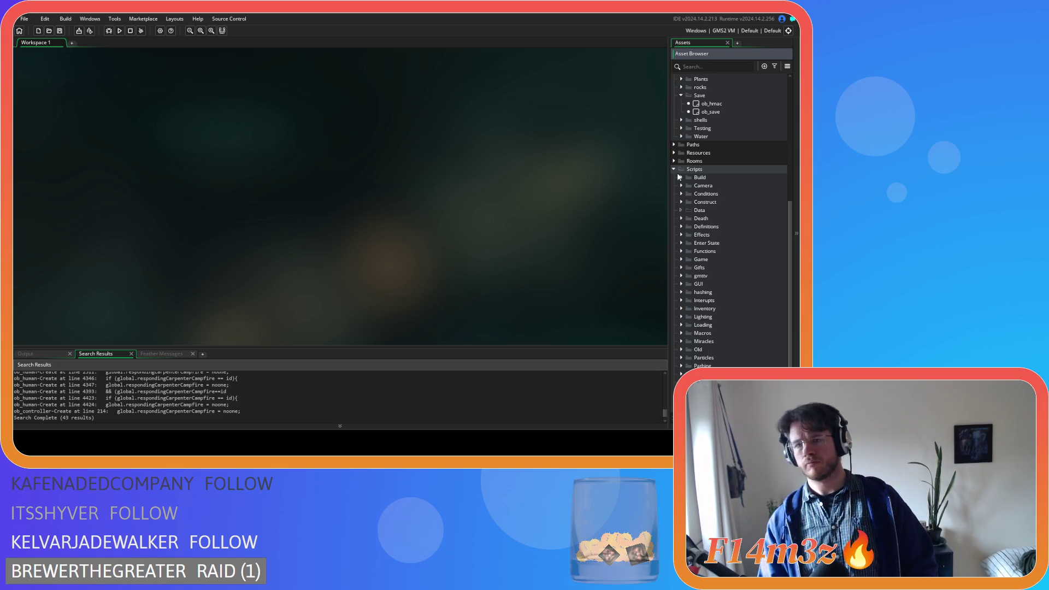
pyautogui.click(674, 170)
pyautogui.click(689, 129)
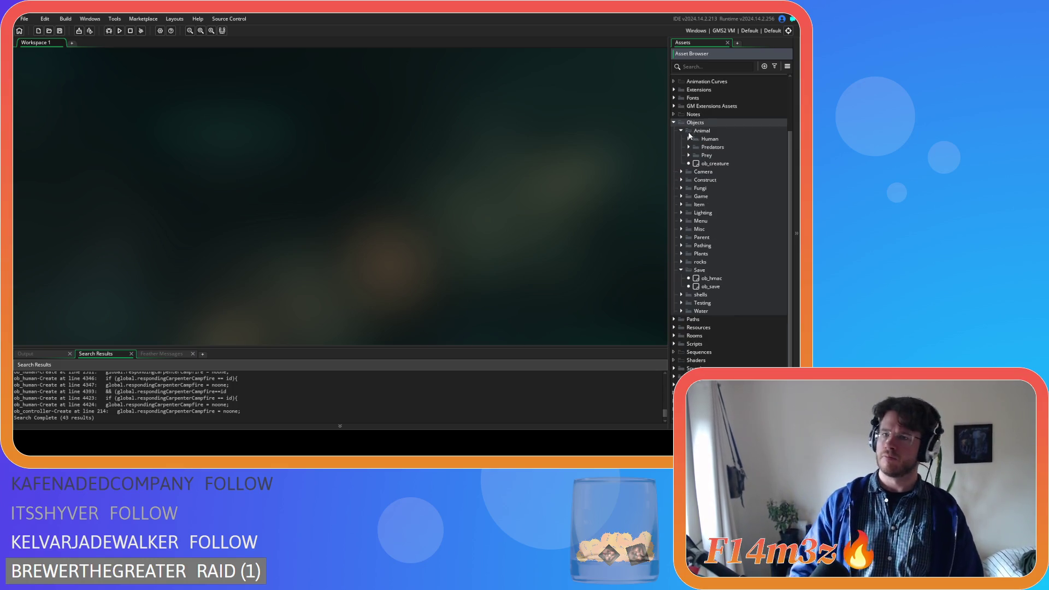
pyautogui.click(681, 131)
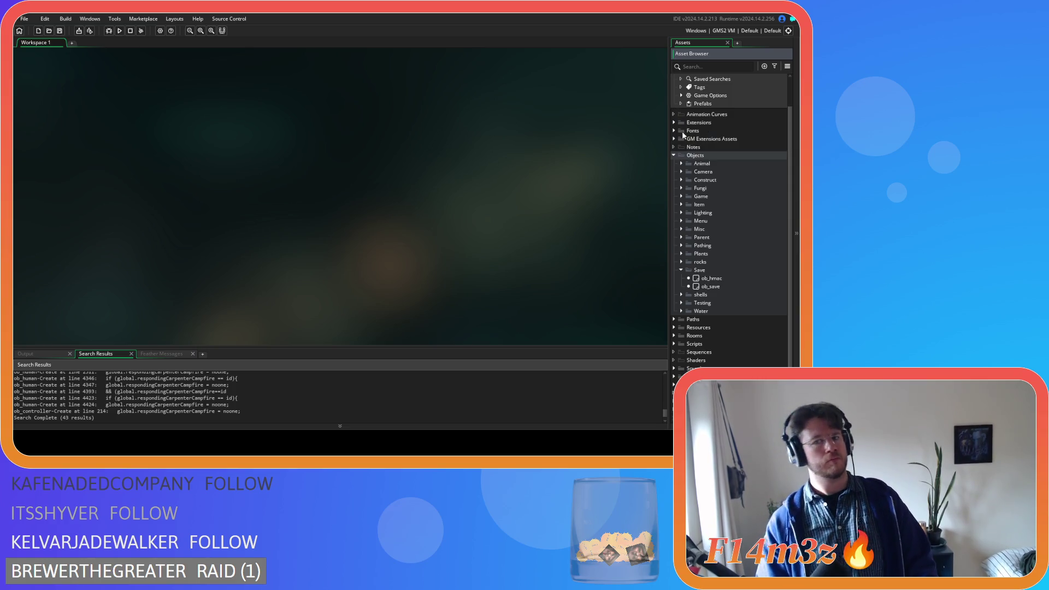
pyautogui.click(681, 270)
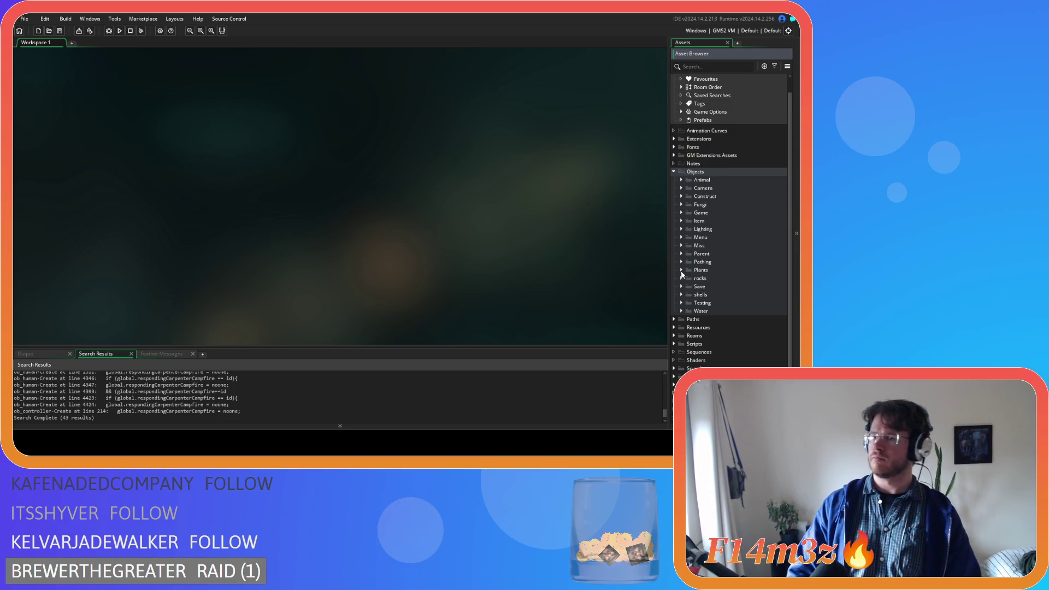
# Step: Expand Scripts > Death in the Asset Browser
pyautogui.click(674, 344)
pyautogui.scroll(-3, 673, 343)
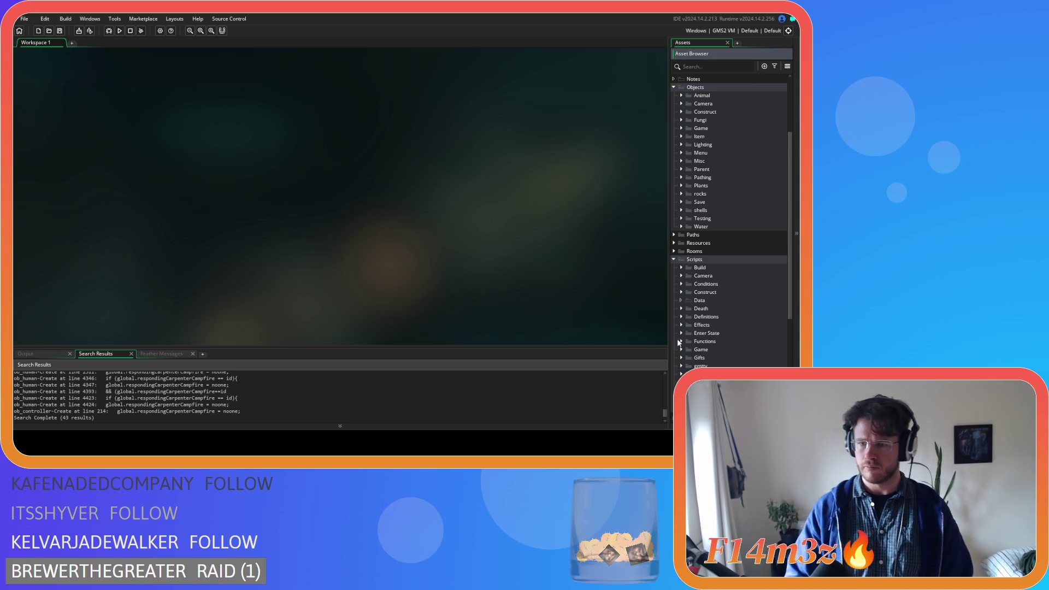
pyautogui.click(680, 309)
pyautogui.scroll(-3, 683, 304)
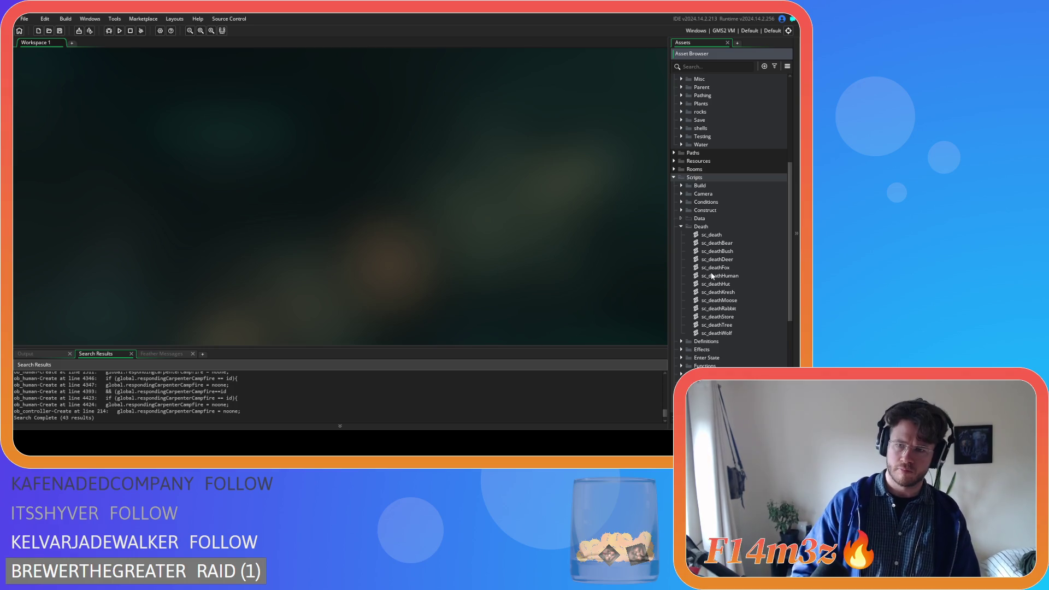
pyautogui.doubleClick(712, 276)
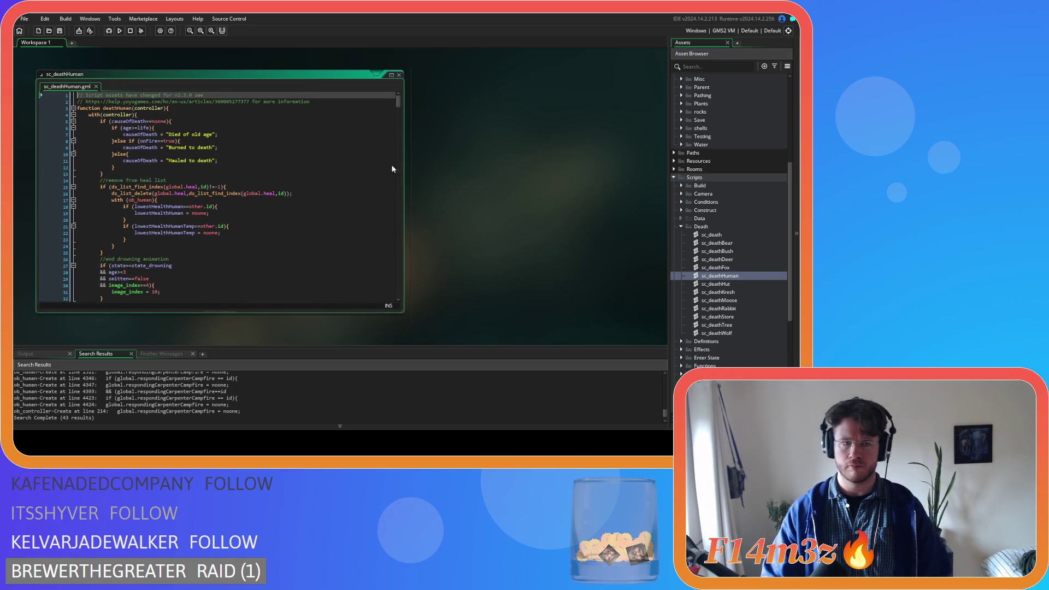
pyautogui.scroll(-4, 263, 157)
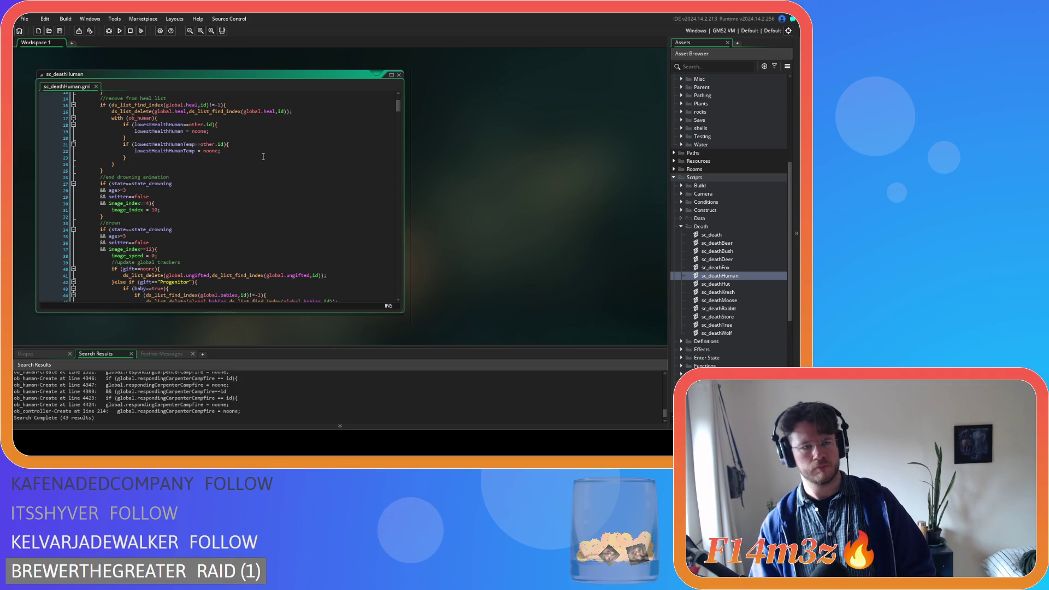
pyautogui.scroll(-4, 263, 157)
pyautogui.scroll(3, 263, 161)
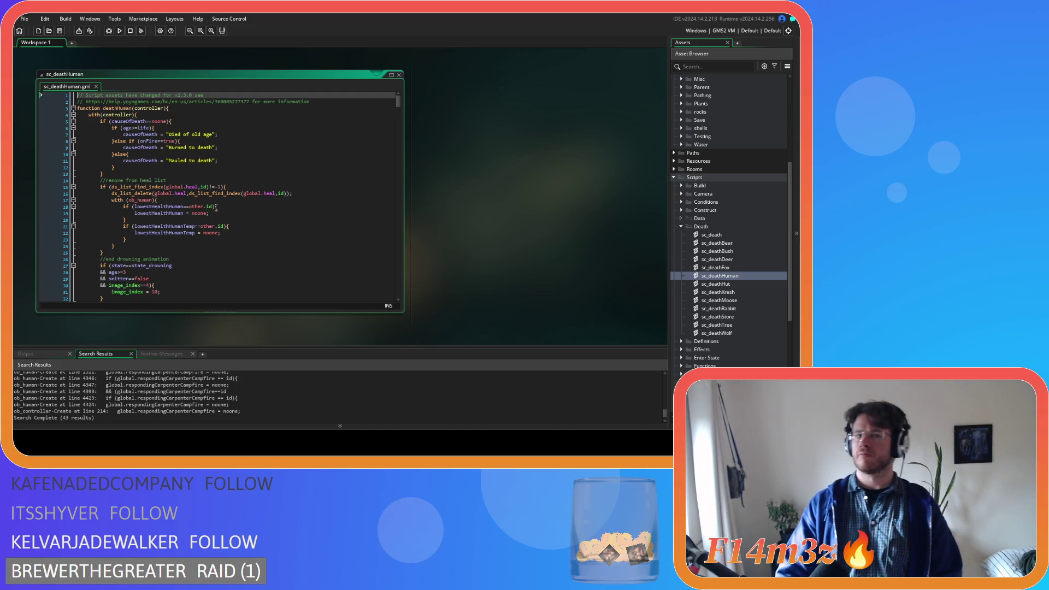
pyautogui.moveTo(211, 206)
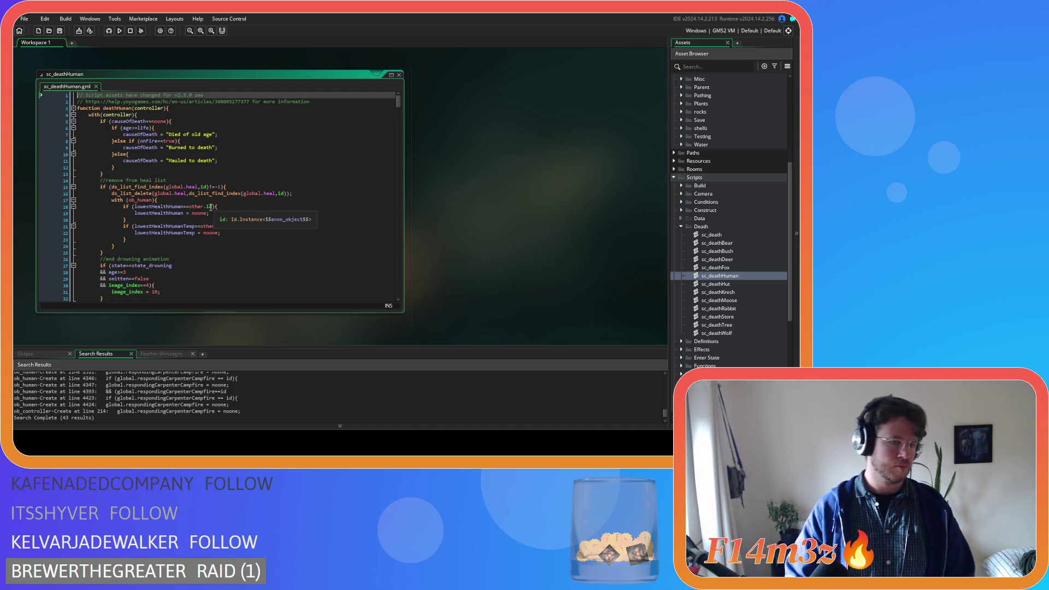
pyautogui.scroll(-3, 210, 207)
pyautogui.scroll(-6, 209, 208)
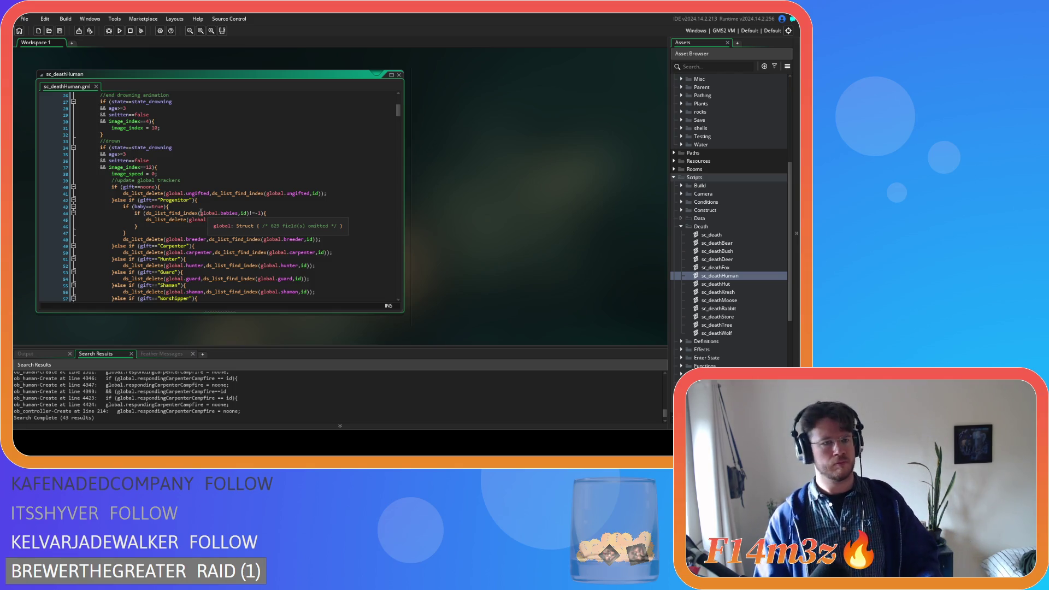
pyautogui.scroll(-15, 200, 212)
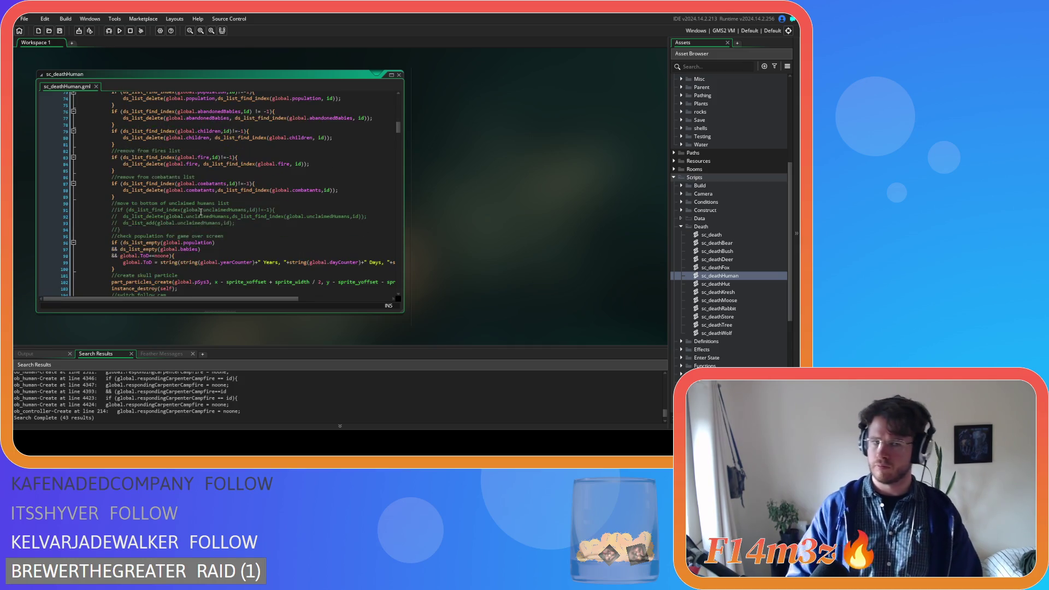
pyautogui.scroll(-4, 201, 212)
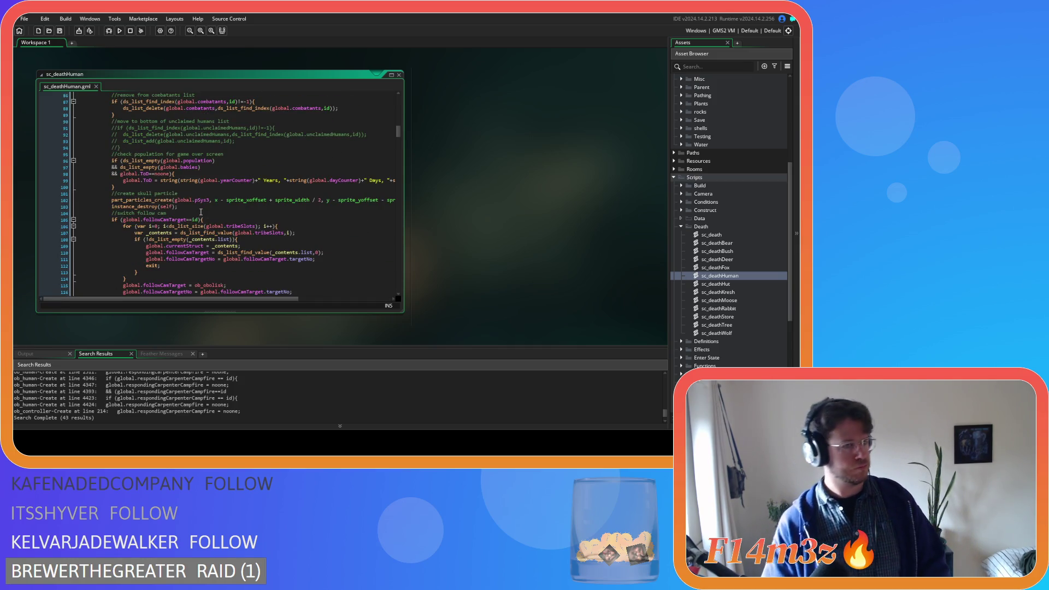
pyautogui.scroll(20, 201, 212)
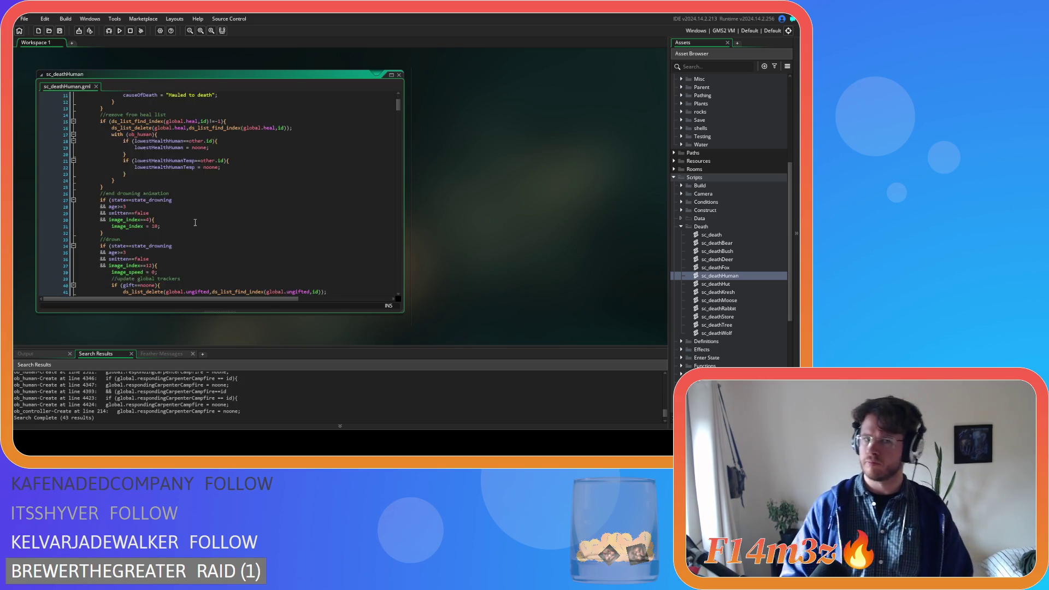
pyautogui.scroll(-20, 195, 223)
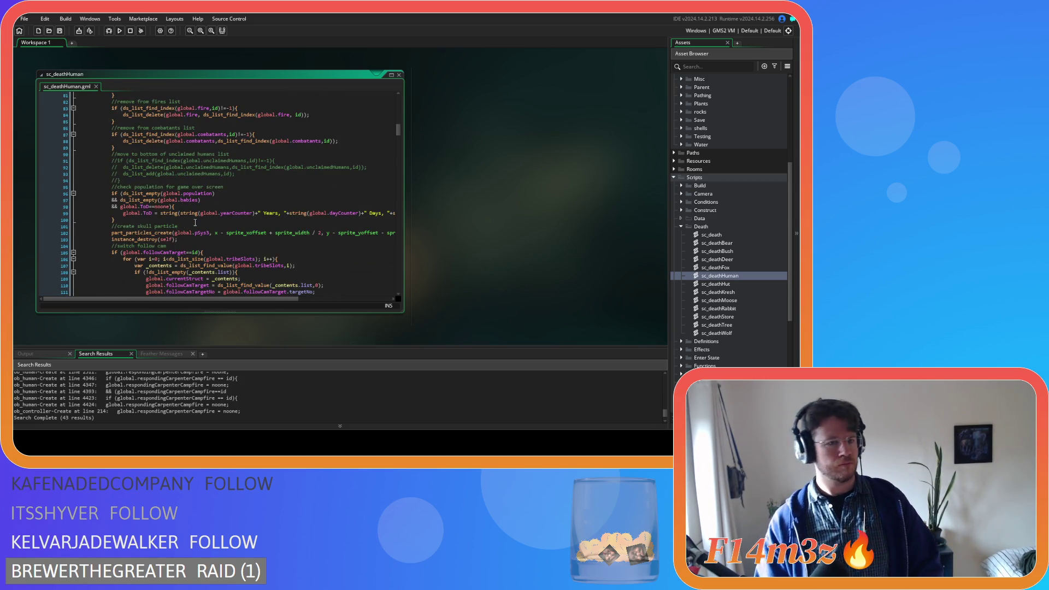
pyautogui.scroll(-5, 196, 223)
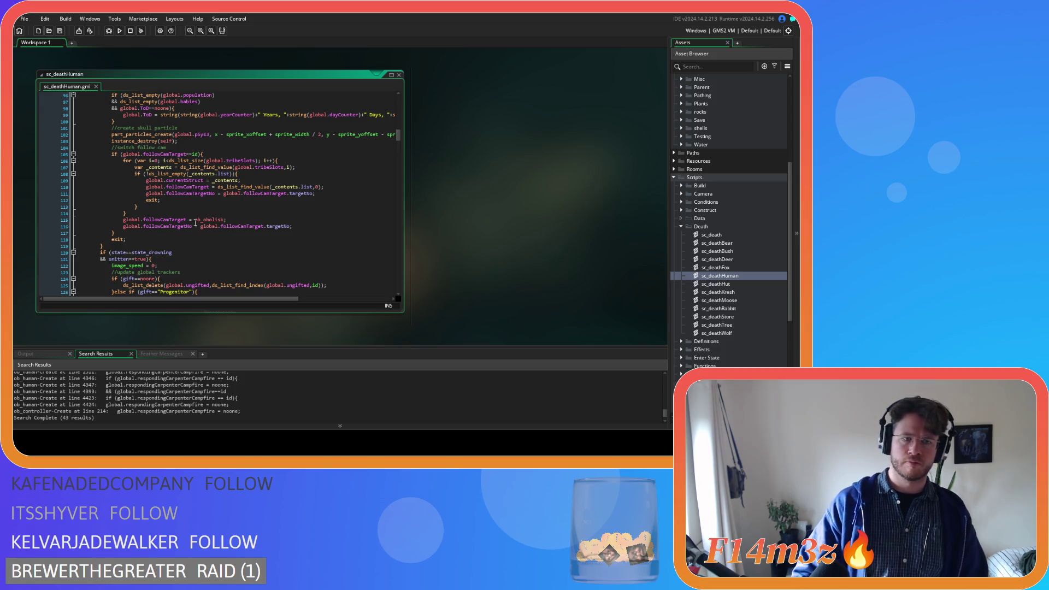
pyautogui.scroll(-20, 195, 222)
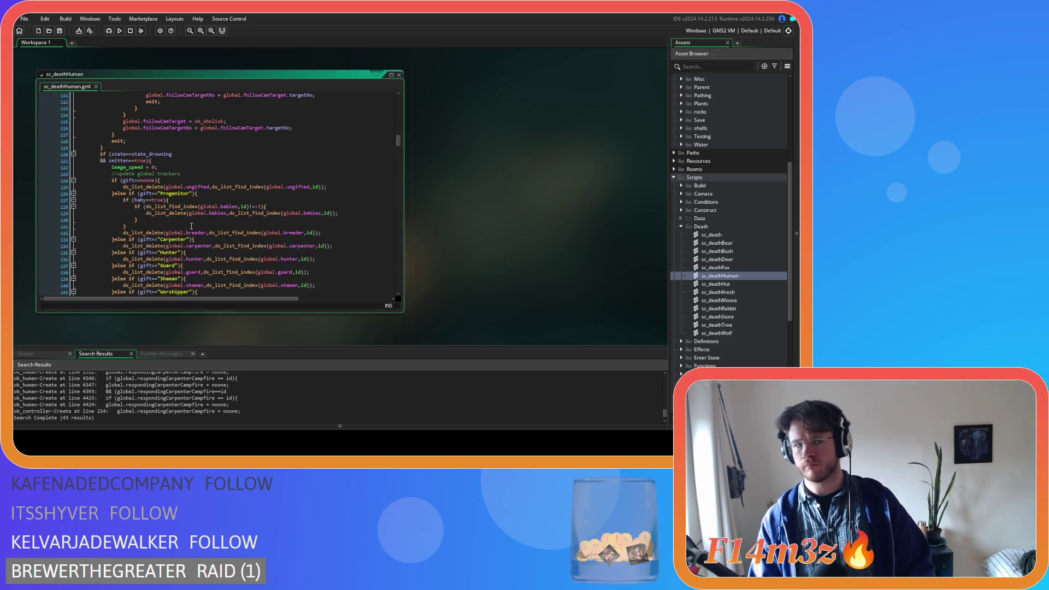
pyautogui.scroll(-10, 197, 222)
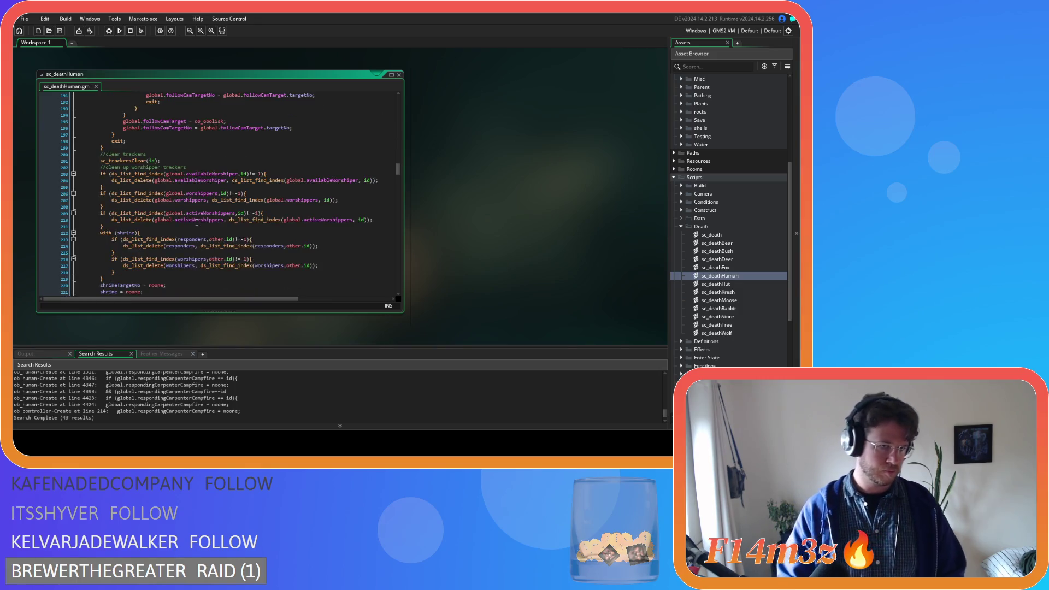
pyautogui.scroll(-12, 197, 222)
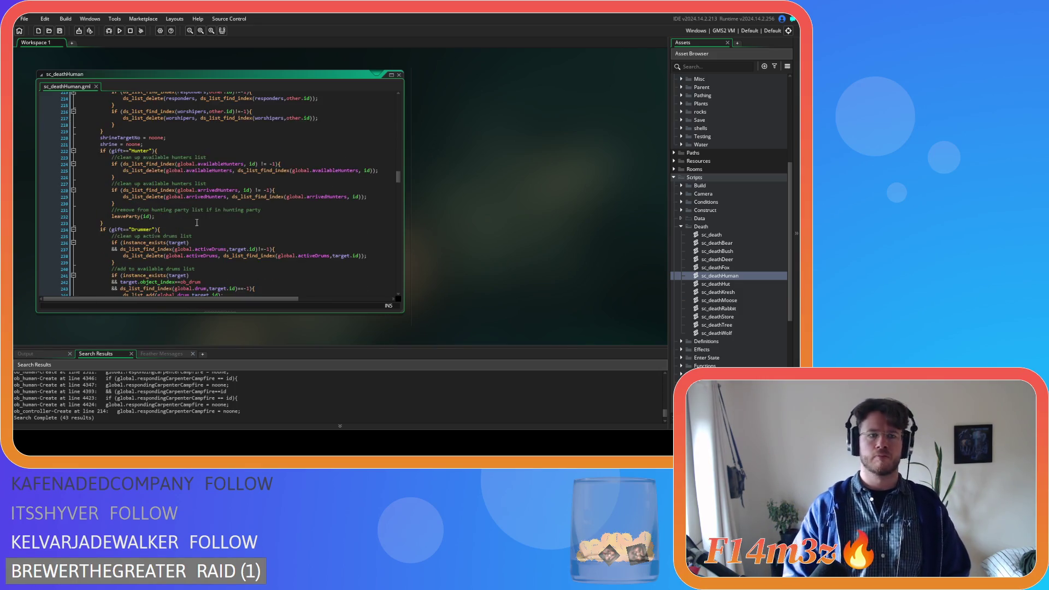
pyautogui.scroll(-19, 197, 222)
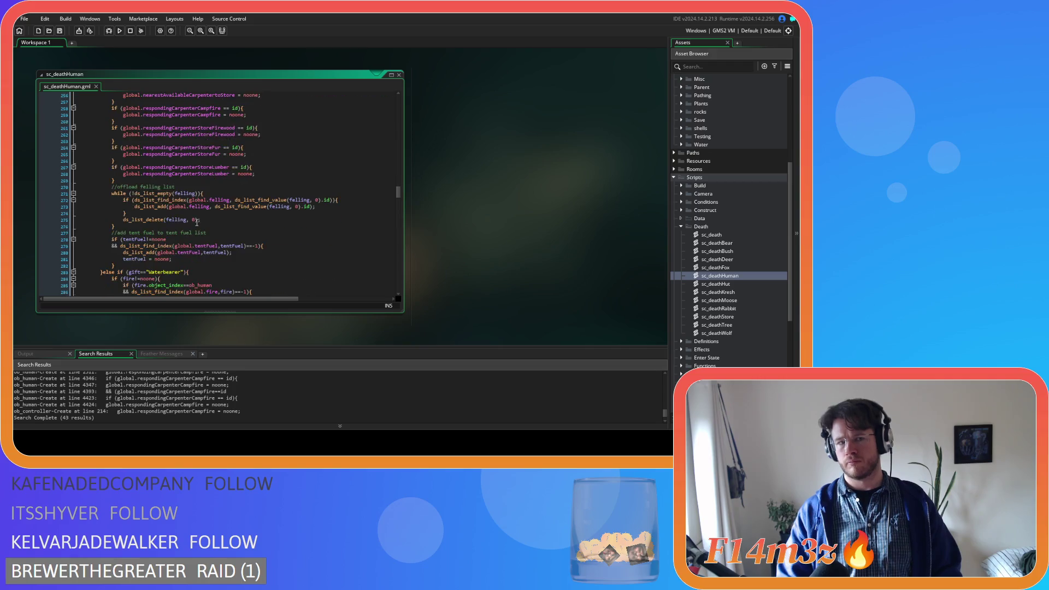
pyautogui.scroll(-17, 197, 223)
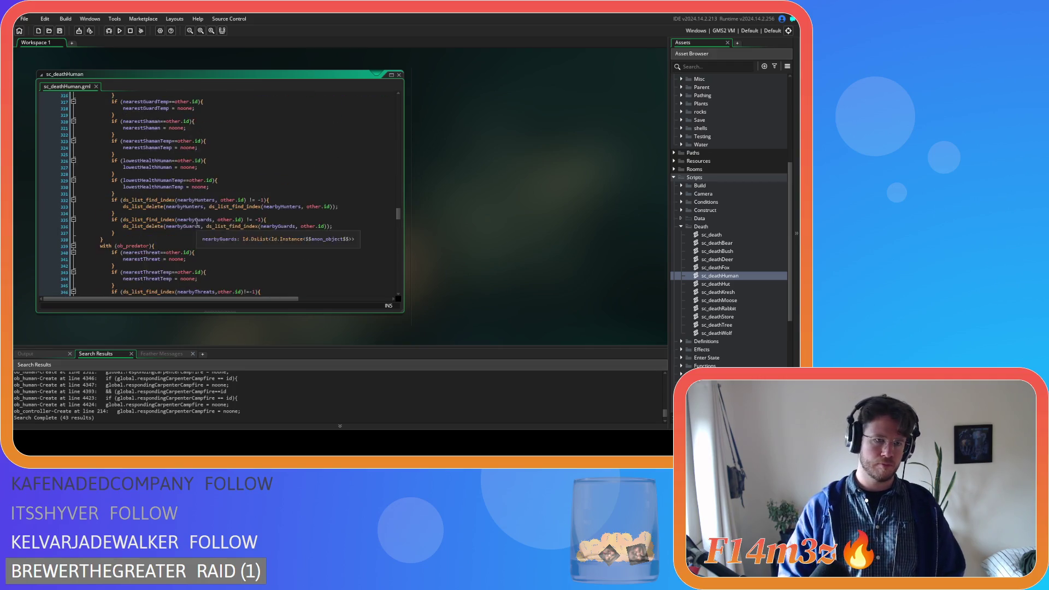
pyautogui.click(197, 221)
pyautogui.scroll(-9, 198, 221)
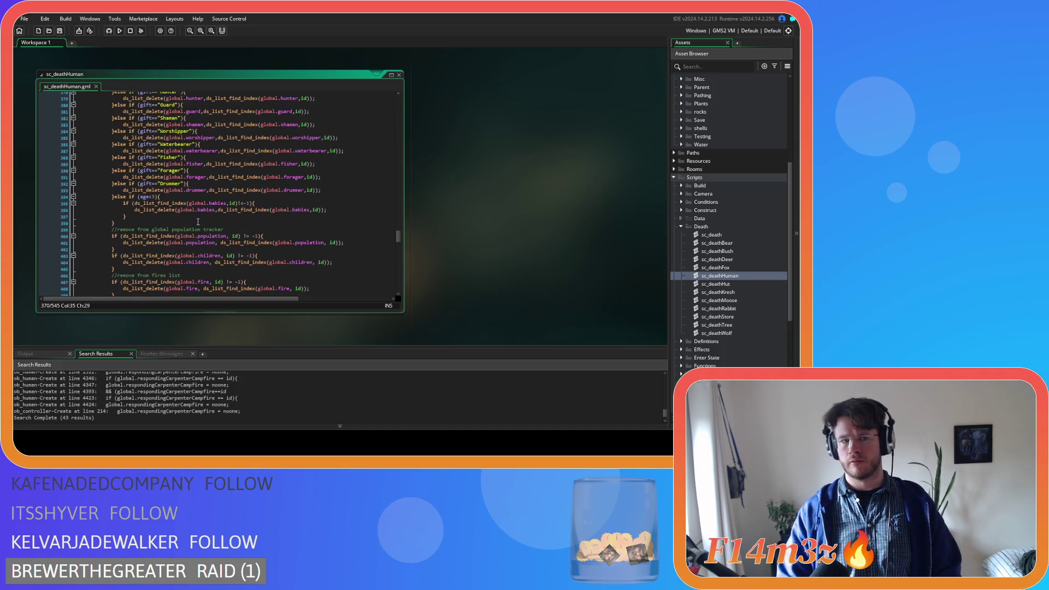
pyautogui.scroll(-5, 198, 221)
pyautogui.scroll(-11, 198, 222)
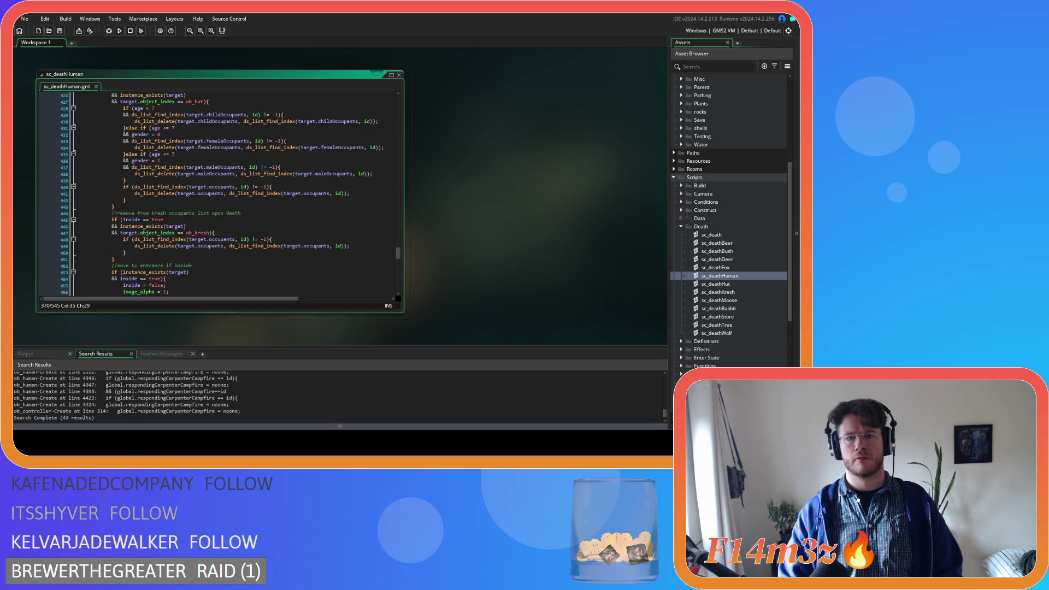
pyautogui.click(256, 259)
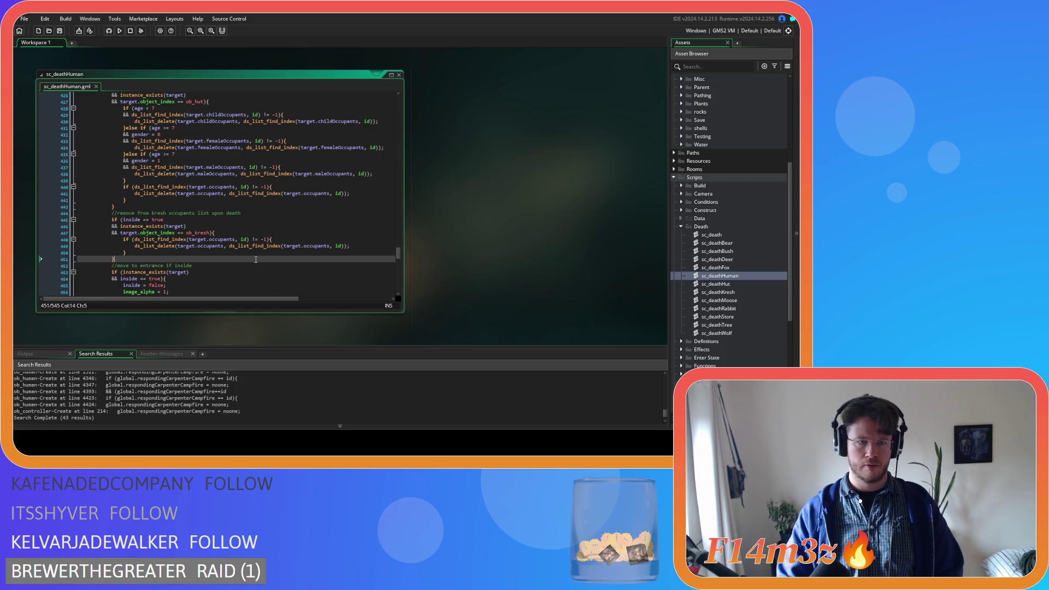
pyautogui.scroll(-3, 252, 259)
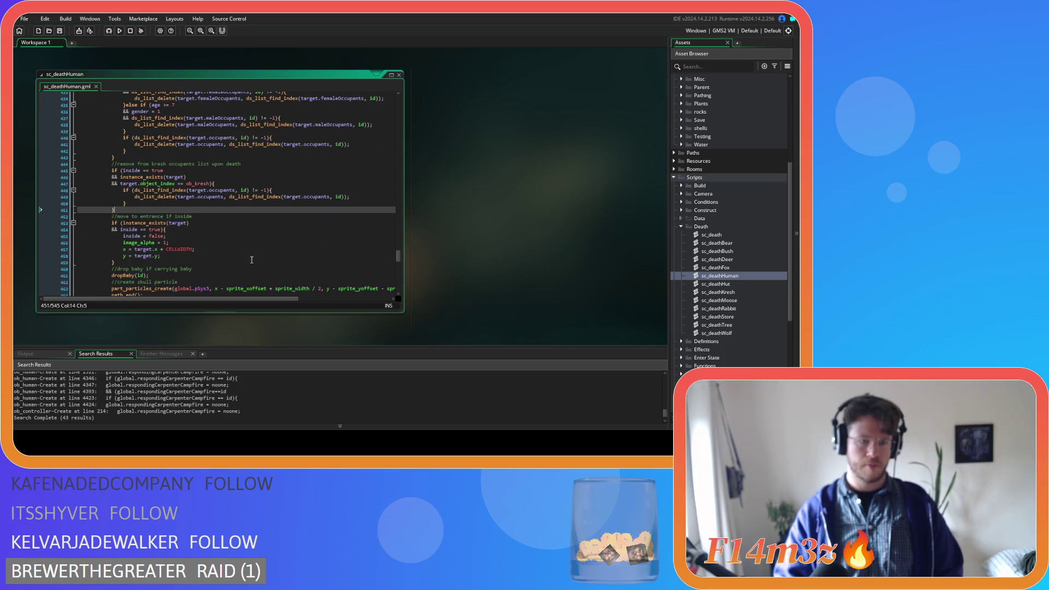
pyautogui.scroll(-1, 252, 260)
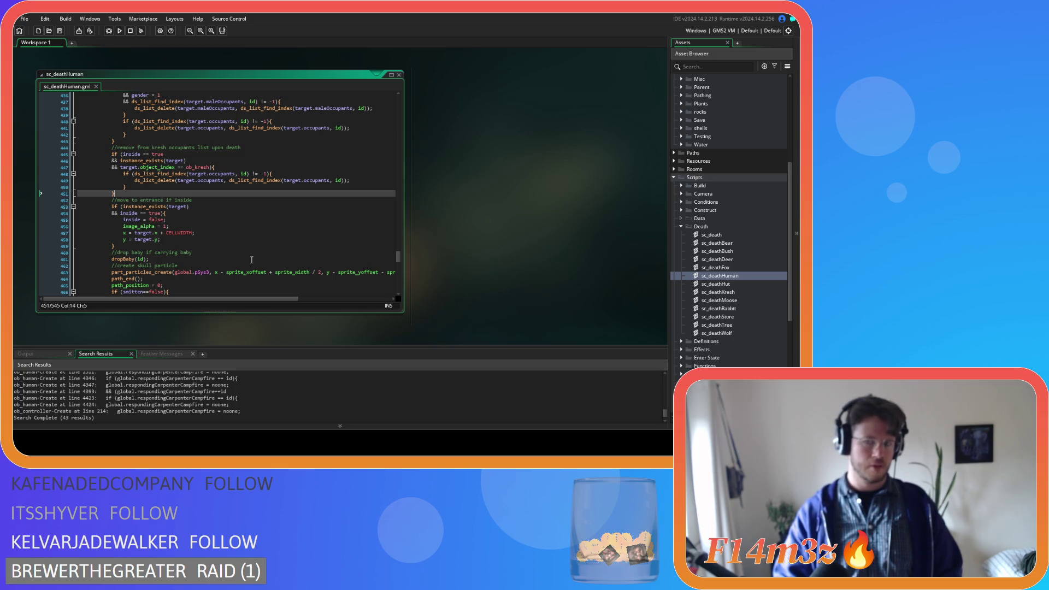
pyautogui.scroll(7, 252, 259)
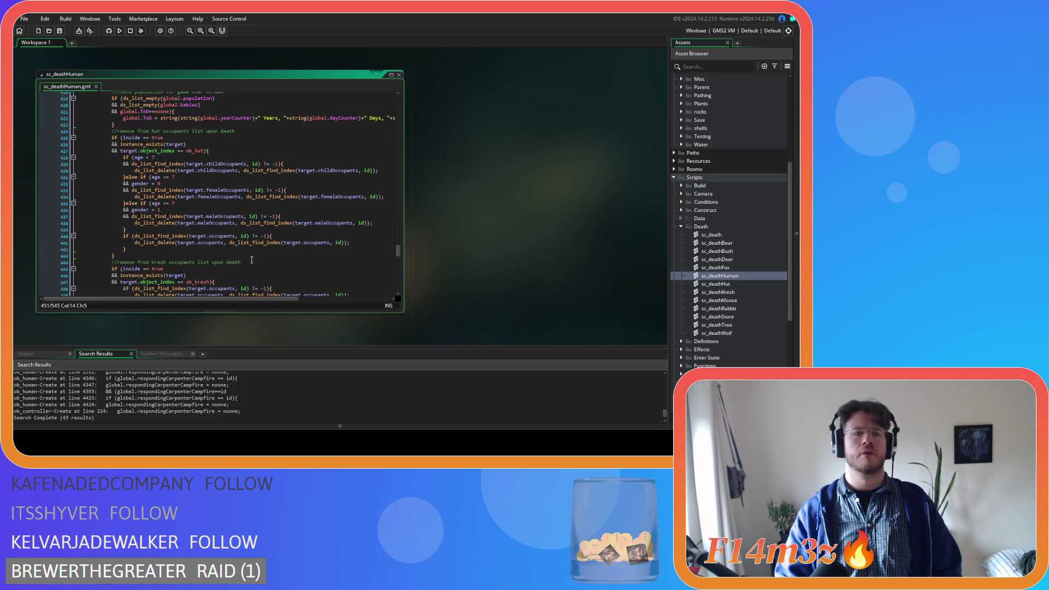
pyautogui.scroll(-5, 252, 259)
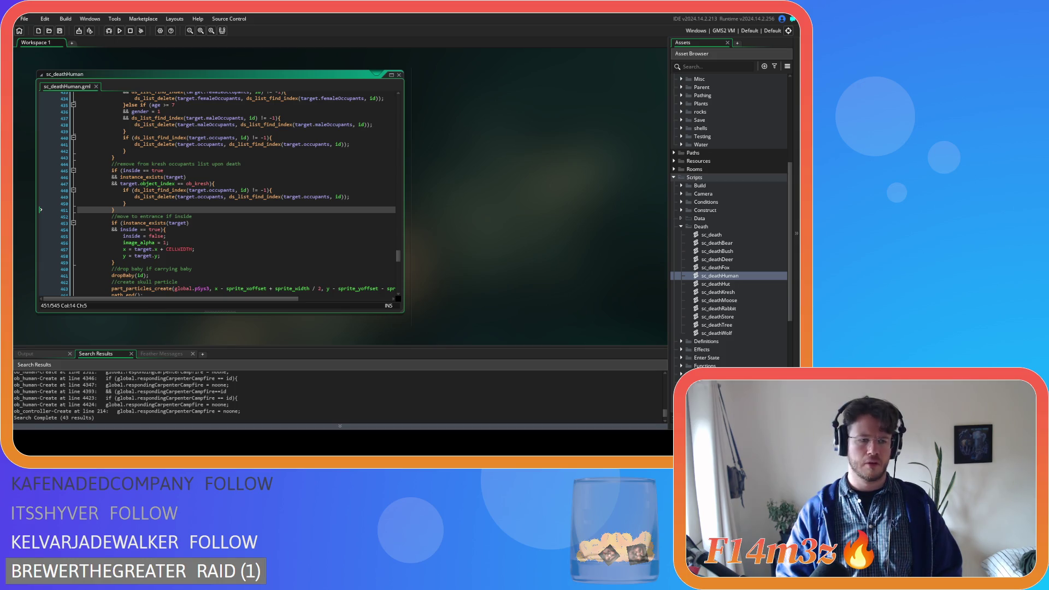
pyautogui.click(158, 241)
pyautogui.click(158, 207)
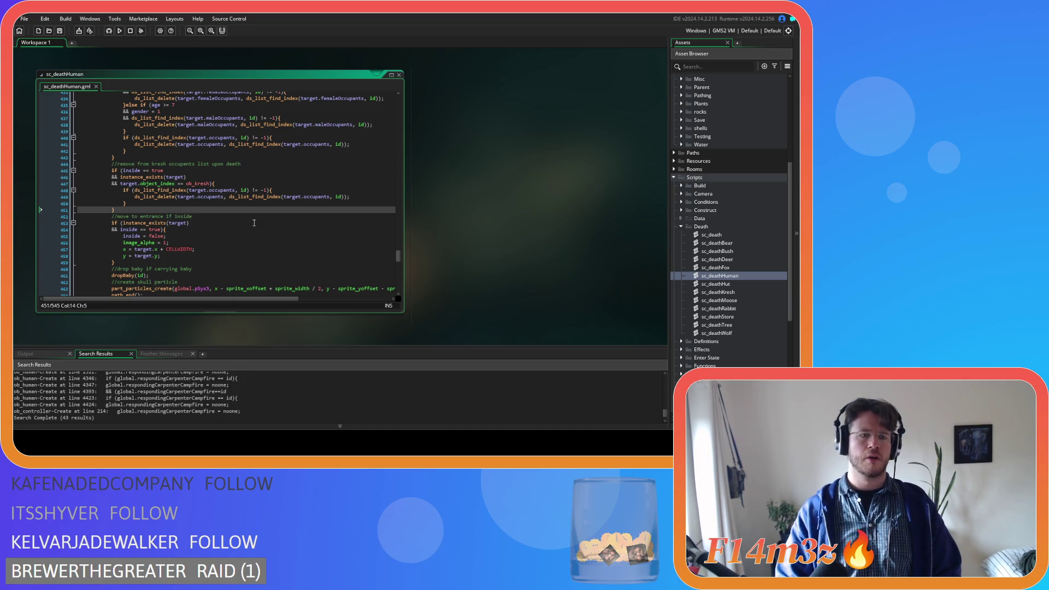
pyautogui.scroll(-3, 255, 223)
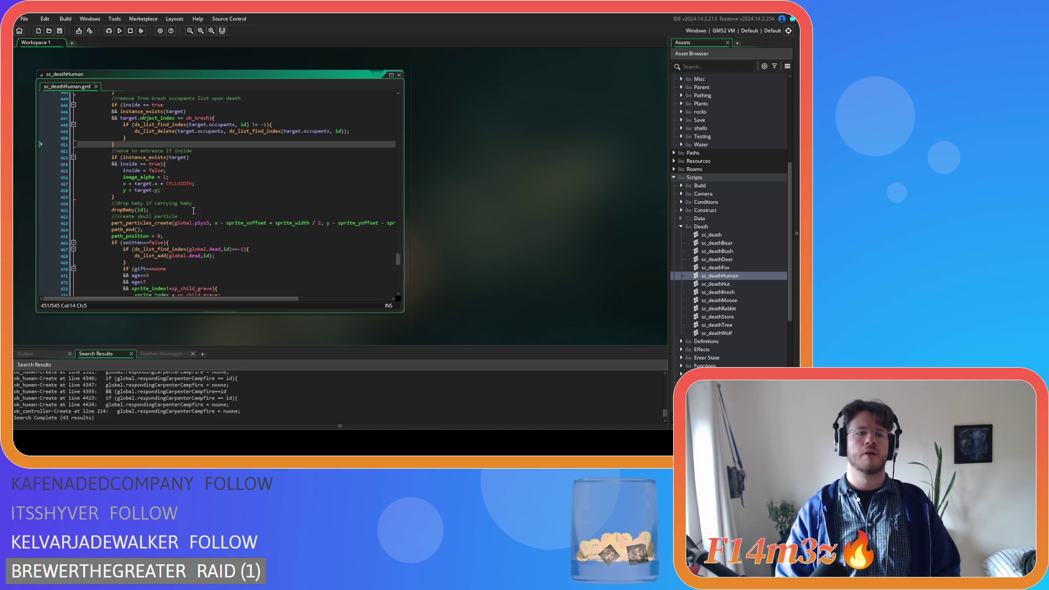
pyautogui.click(172, 197)
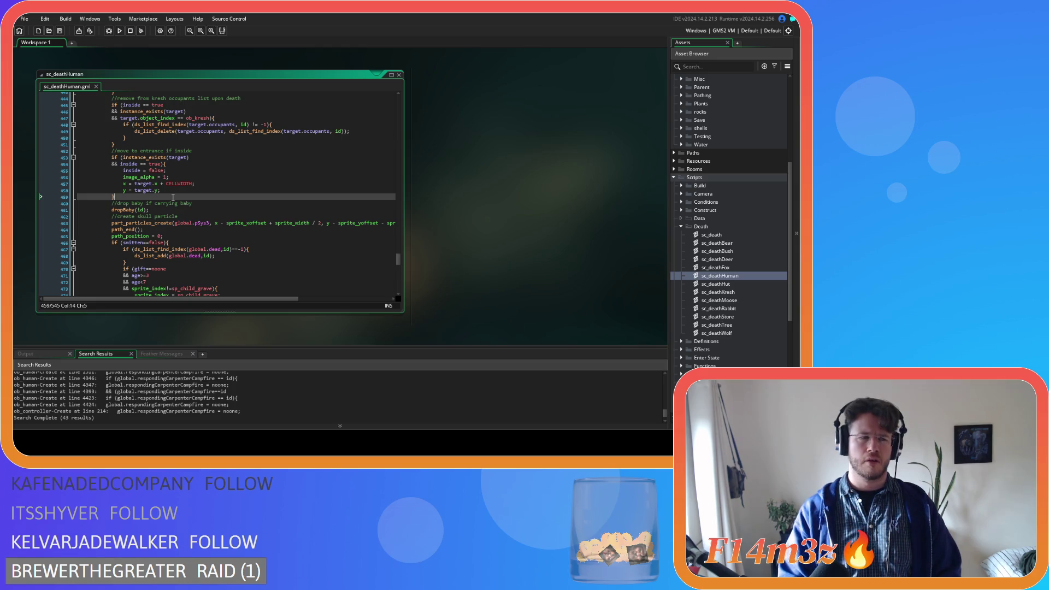
# Step: Paste the users-list removal block below line 459 with a '//remove from users list' comment, and save
pyautogui.hotkey('ctrl', 'v')
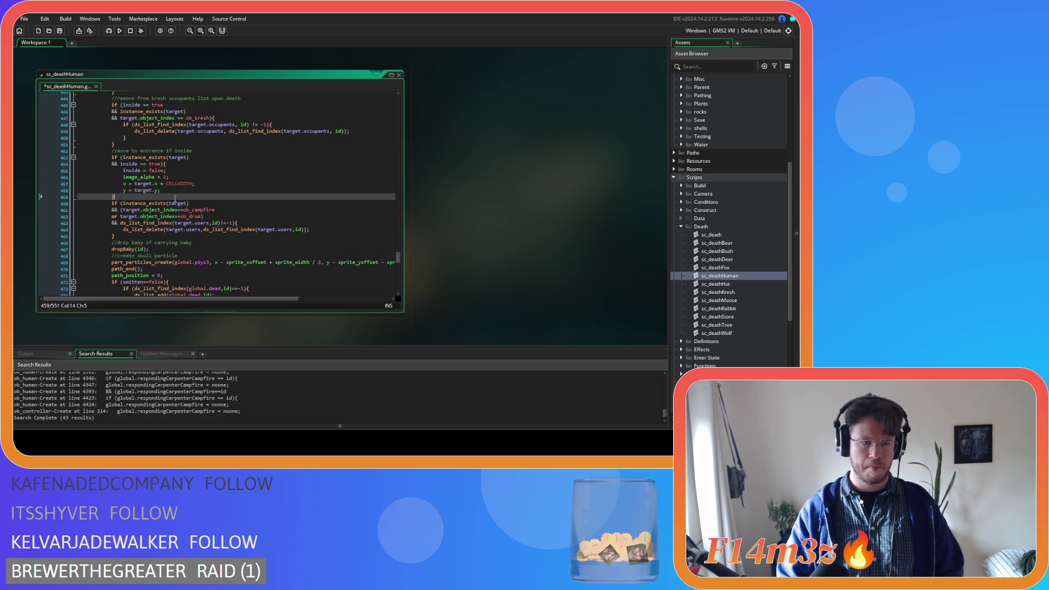
pyautogui.press('Return')
pyautogui.write('/remove ')
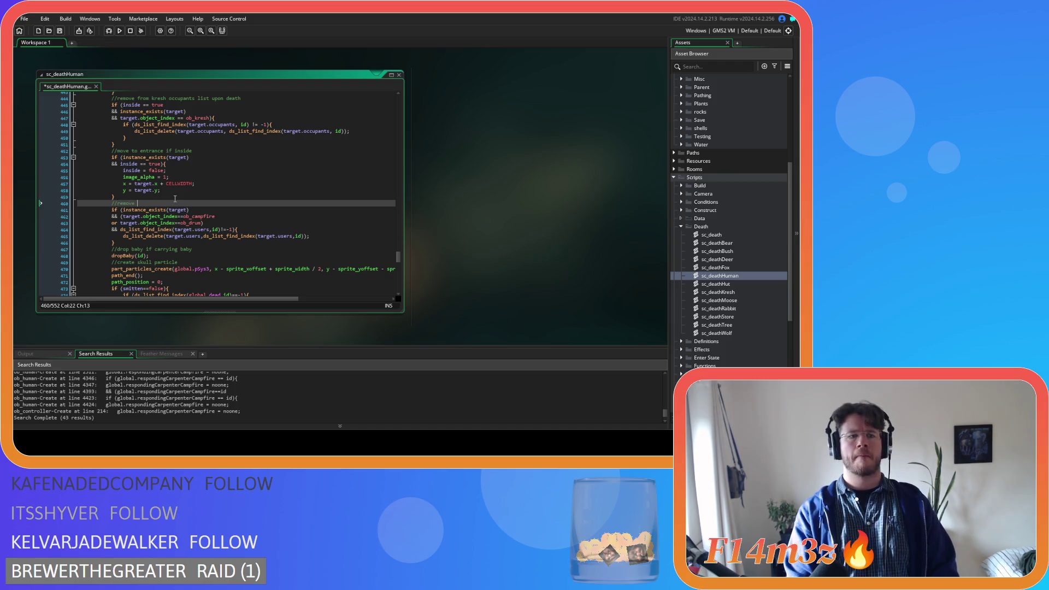
pyautogui.write('from ')
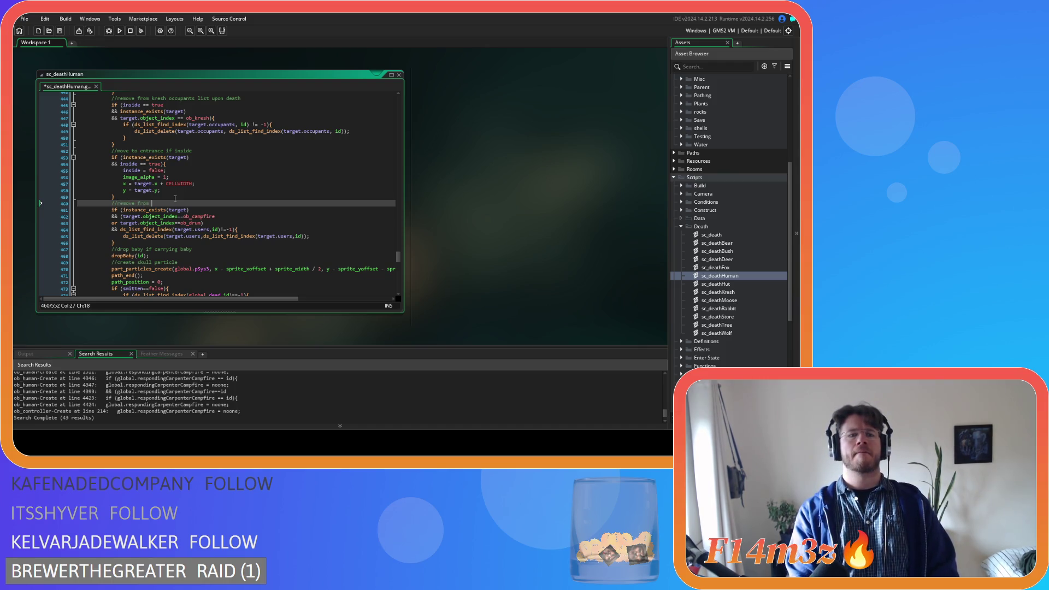
pyautogui.write('users list')
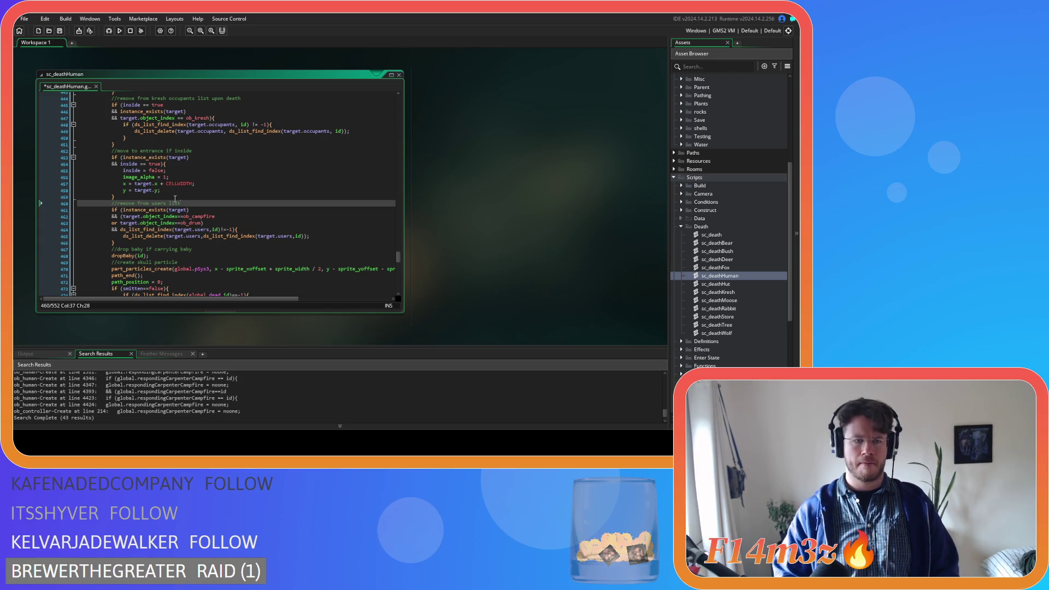
pyautogui.hotkey('ctrl', 's')
# Step: Select the commented users-list removal block on lines 460–466
pyautogui.click(236, 236)
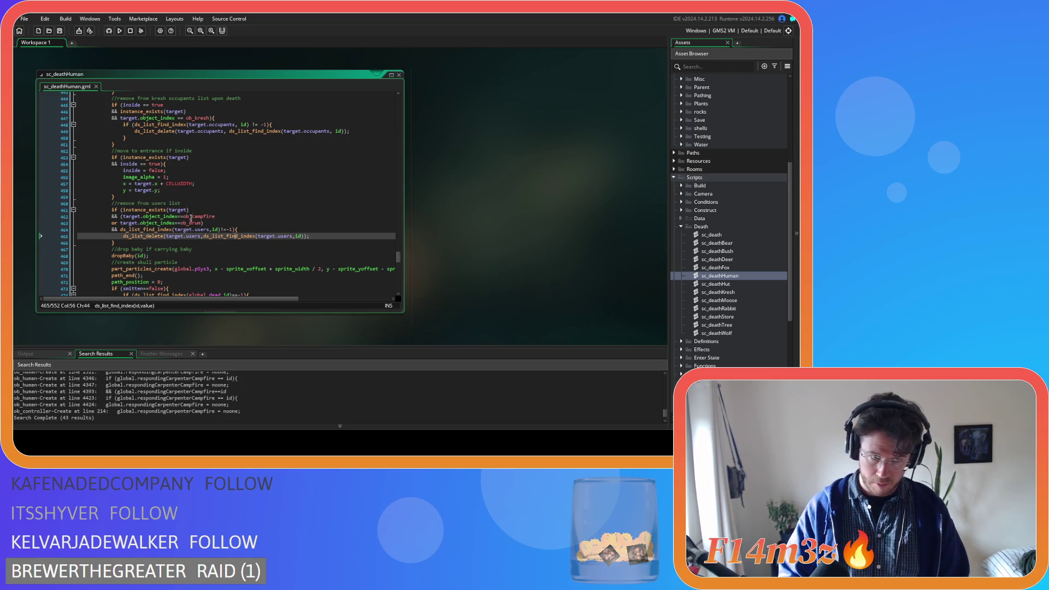
pyautogui.moveTo(199, 203); pyautogui.dragTo(113, 206)
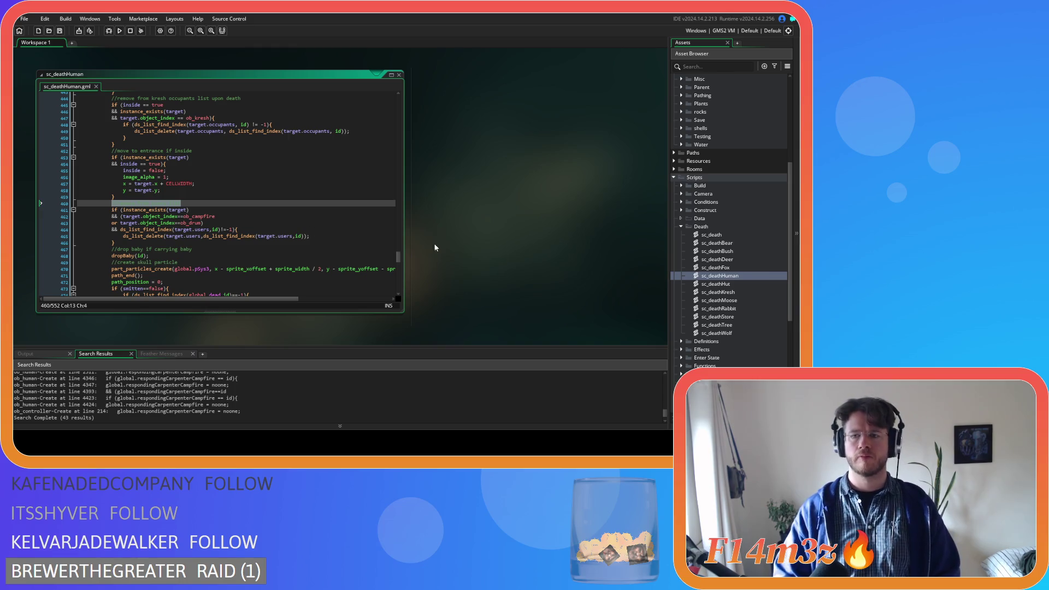
pyautogui.scroll(-8, 735, 287)
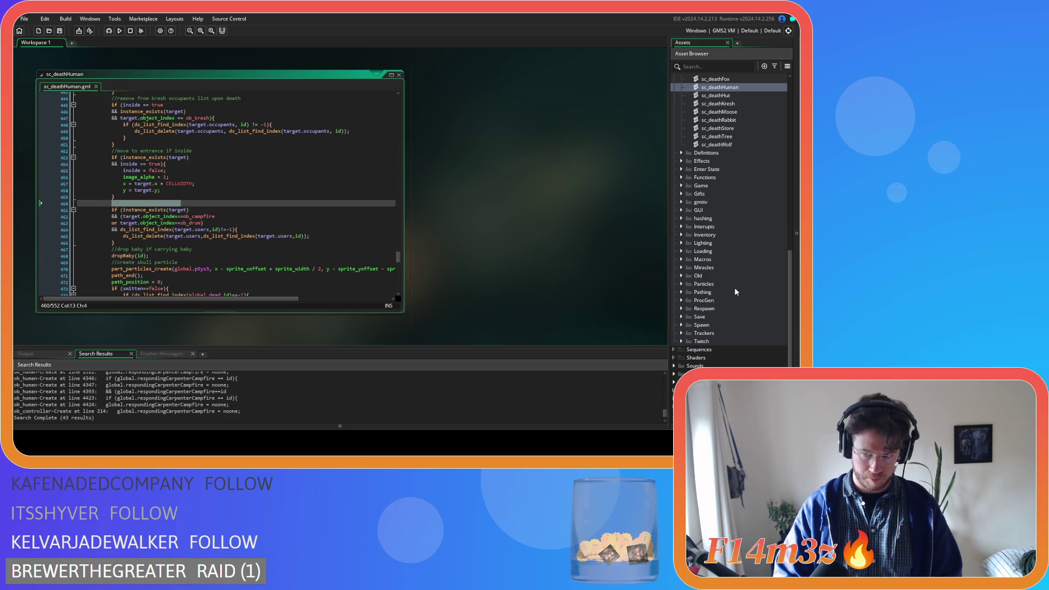
pyautogui.click(302, 240)
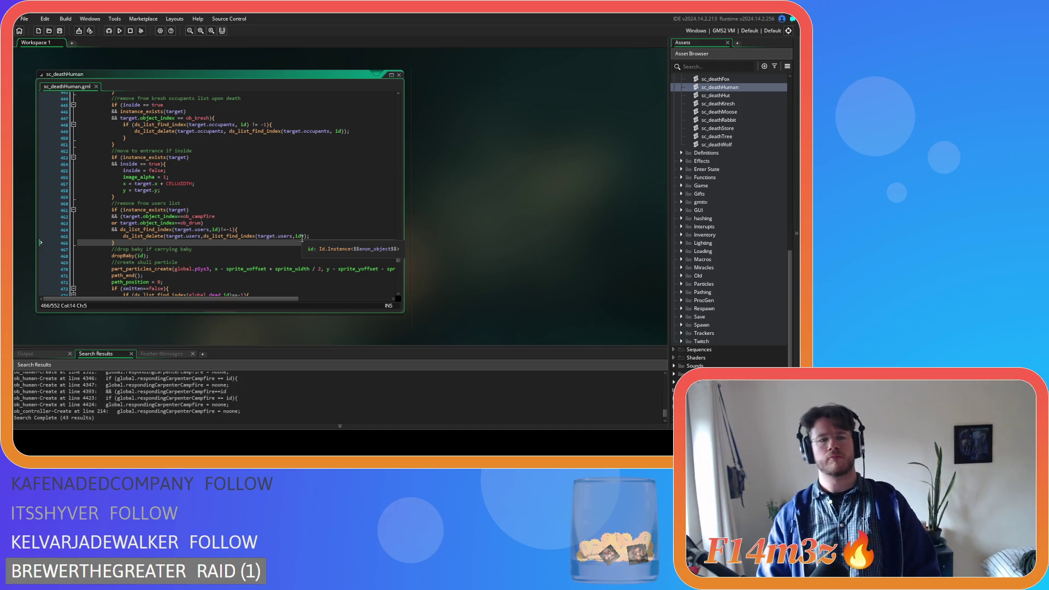
pyautogui.click(307, 231)
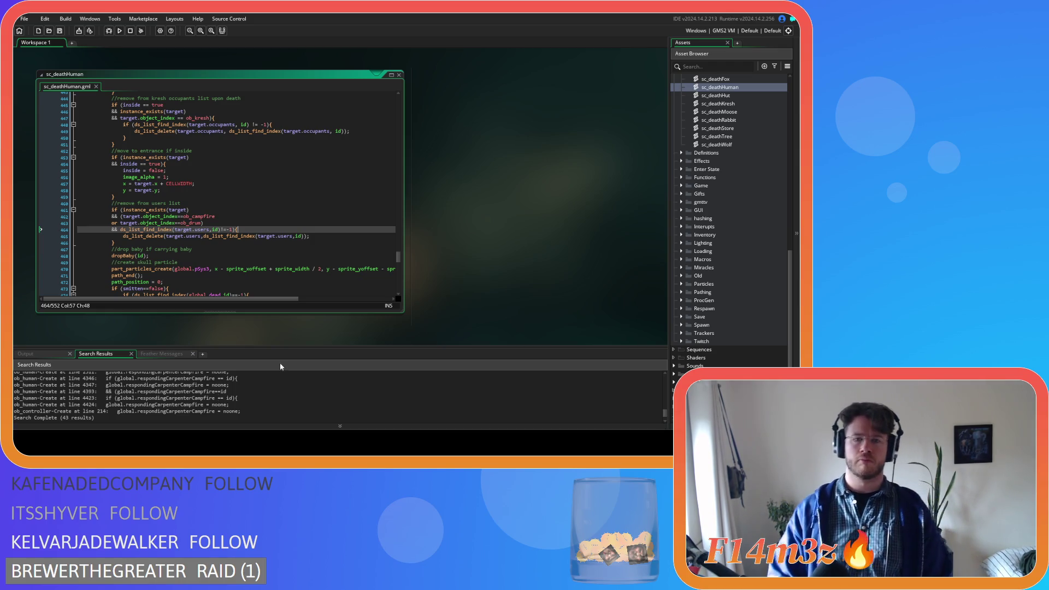
pyautogui.moveTo(115, 244); pyautogui.dragTo(109, 206)
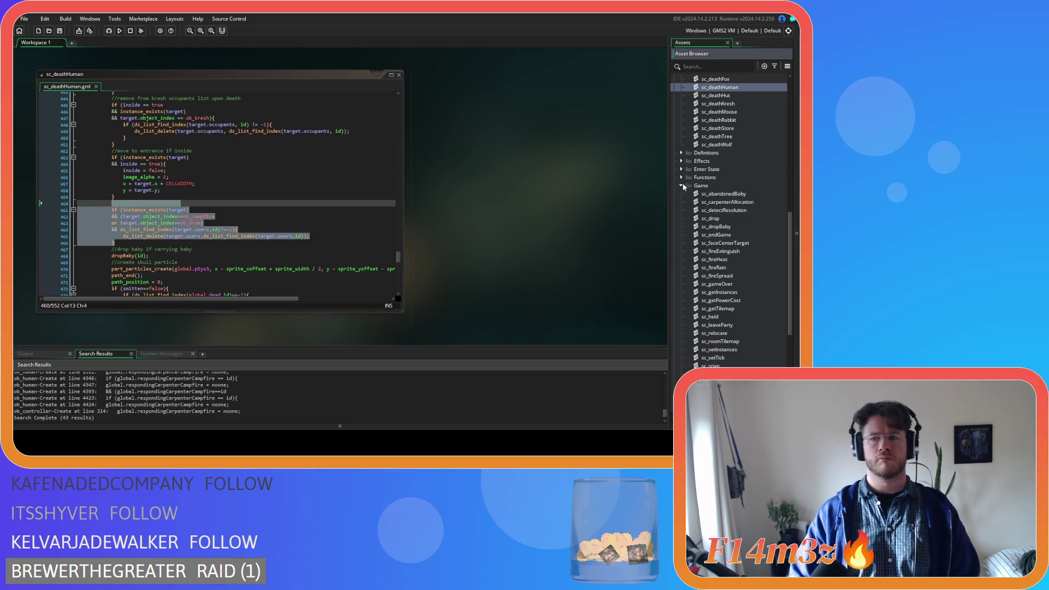
pyautogui.scroll(3, 685, 201)
# Step: Collapse the Death scripts folder and open ob_controller from the Game objects folder
pyautogui.click(681, 104)
pyautogui.scroll(5, 683, 164)
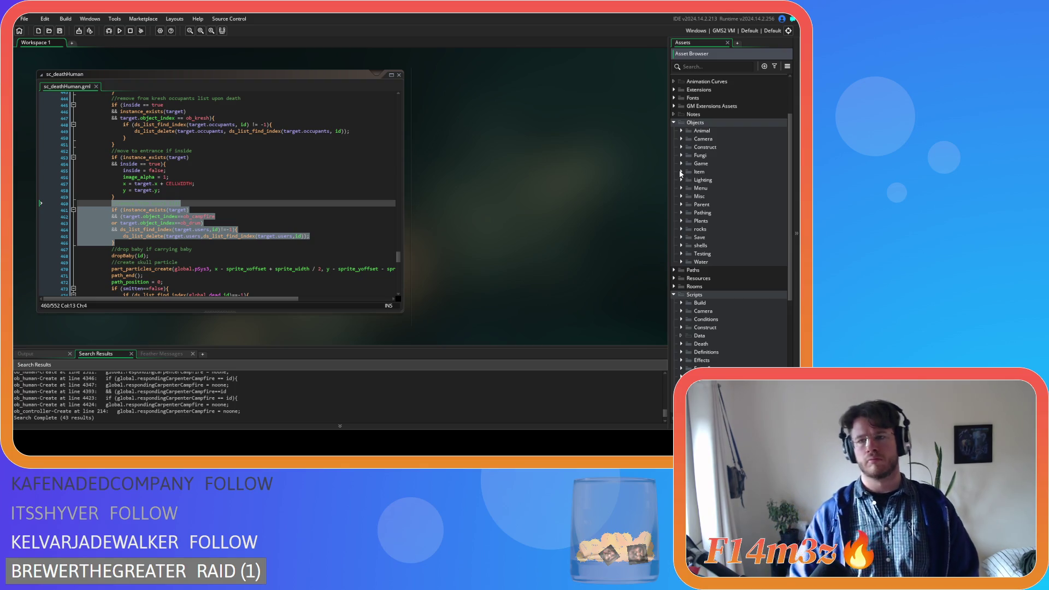
pyautogui.click(681, 164)
pyautogui.doubleClick(691, 173)
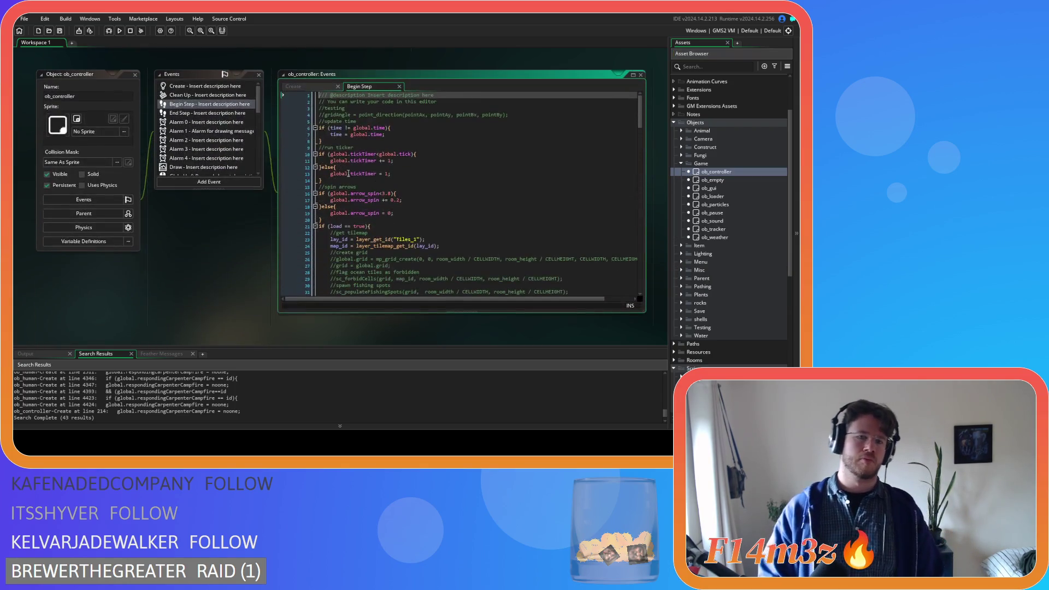
# Step: Look through the Create and Begin Step code, then show the Global Left Pressed event
pyautogui.click(295, 86)
pyautogui.click(385, 89)
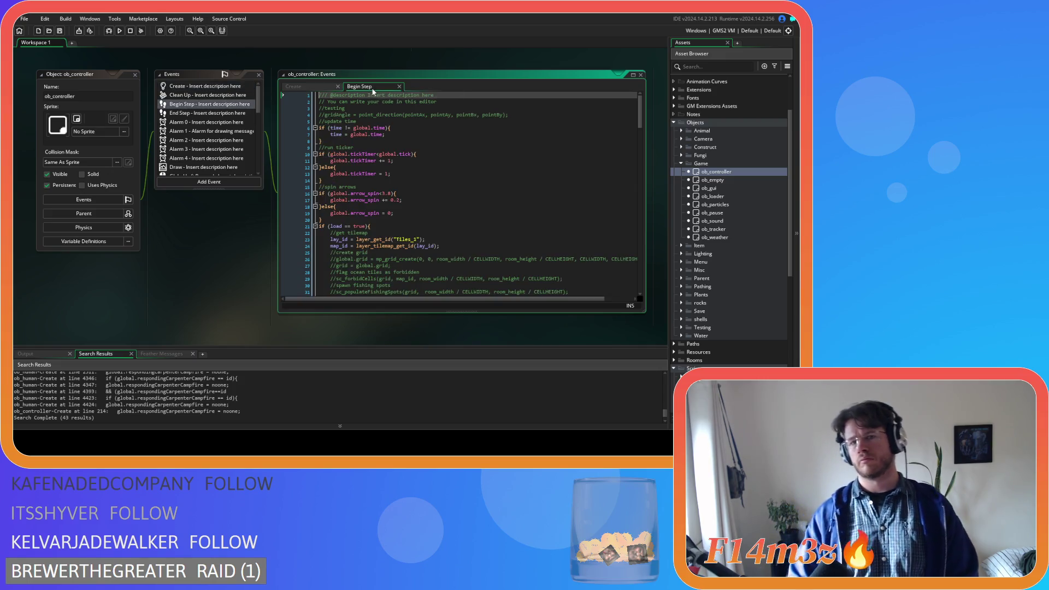
pyautogui.scroll(-20, 327, 177)
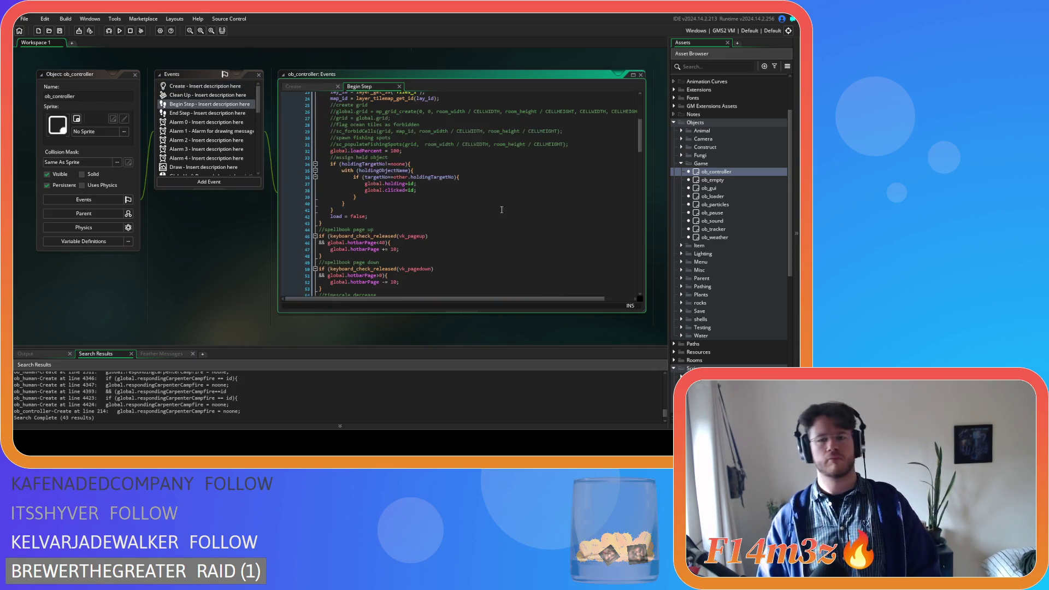
pyautogui.scroll(-20, 578, 188)
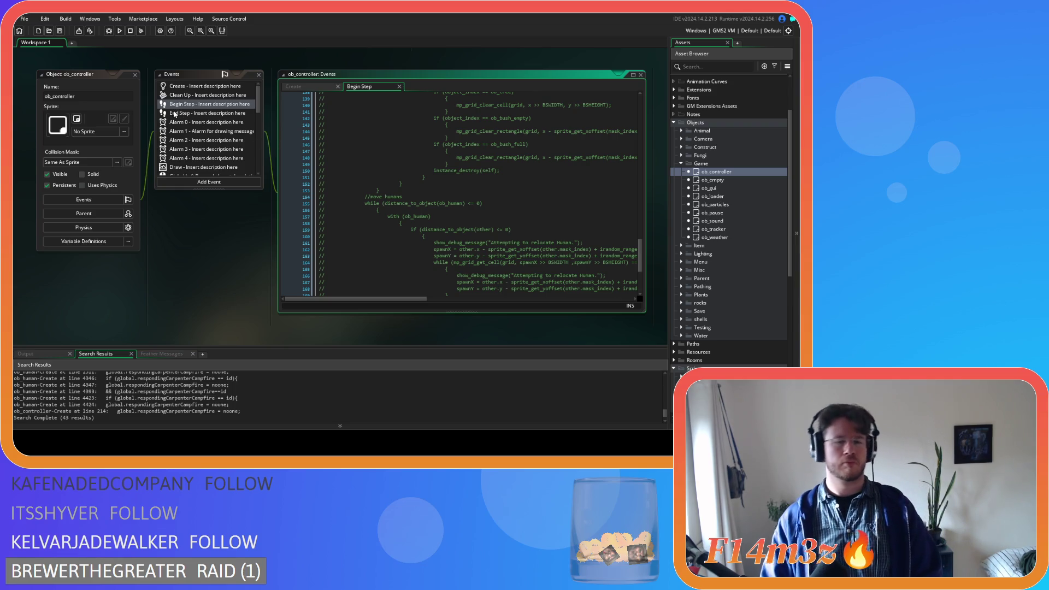
pyautogui.scroll(-4, 238, 135)
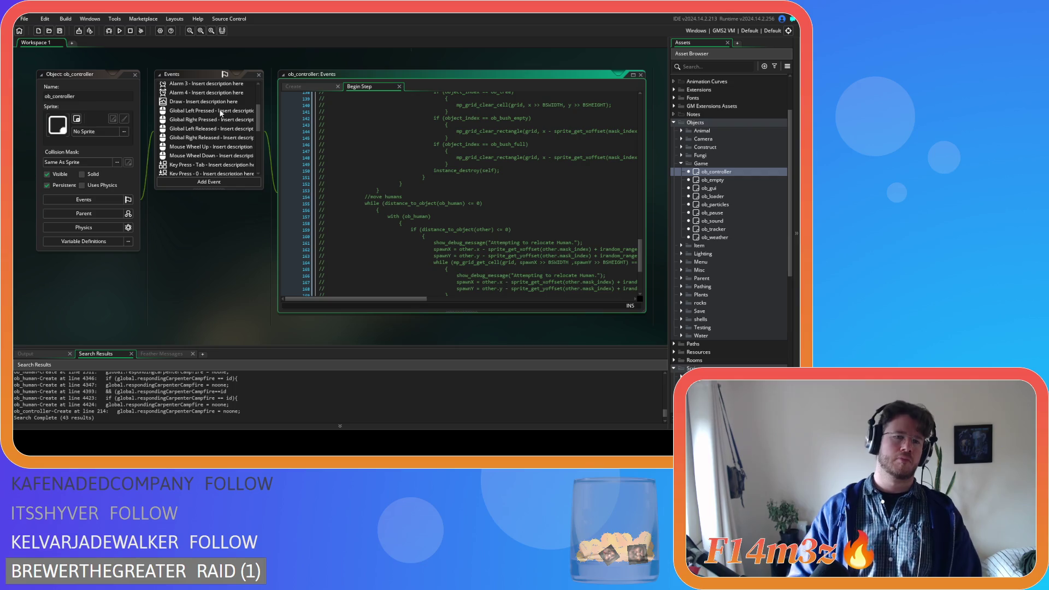
pyautogui.click(221, 113)
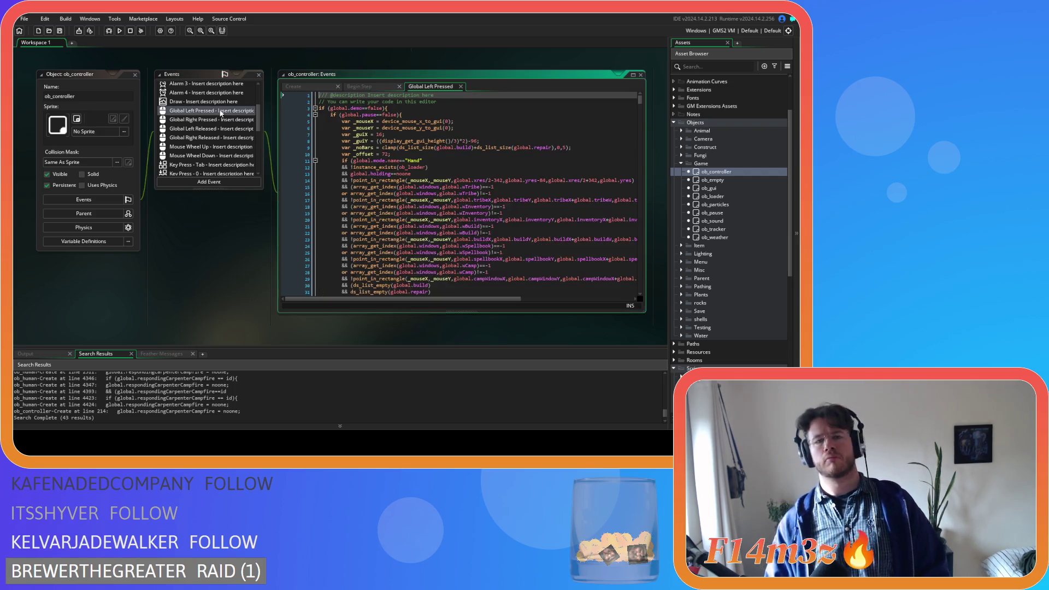
pyautogui.scroll(-20, 411, 231)
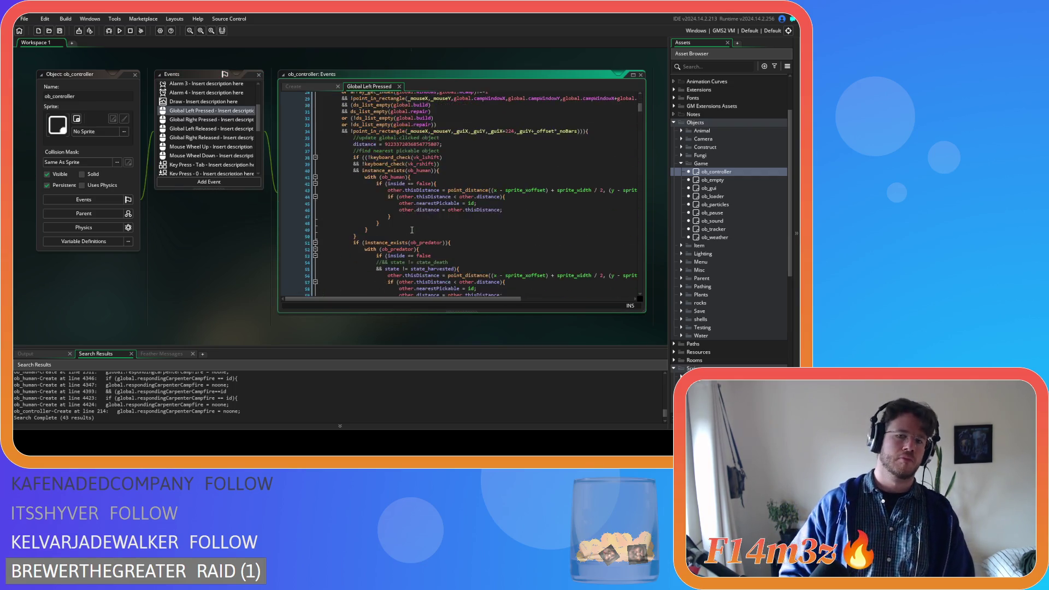
pyautogui.scroll(-20, 398, 241)
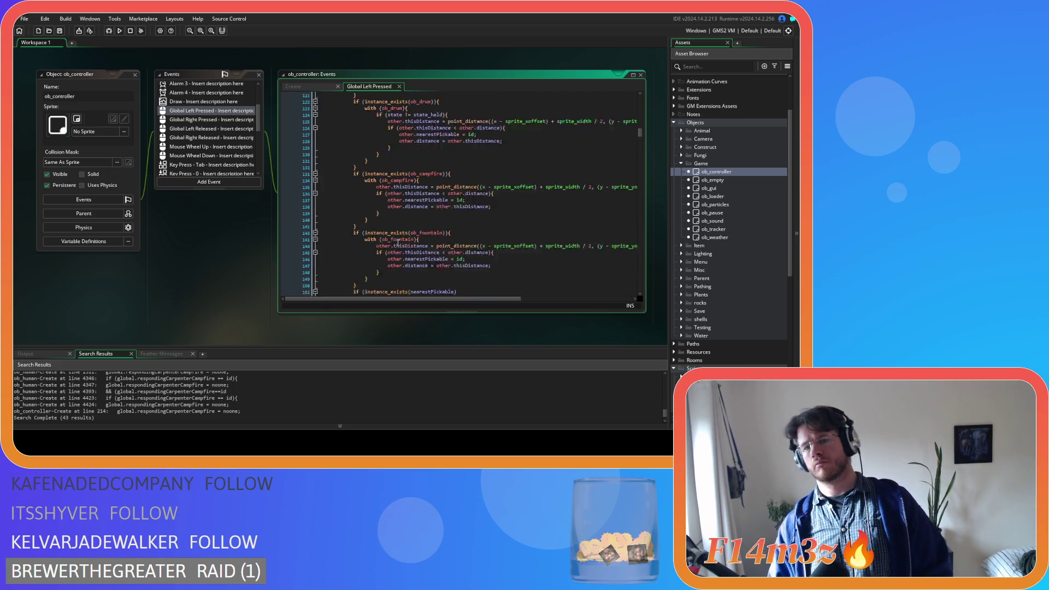
pyautogui.scroll(4, 397, 238)
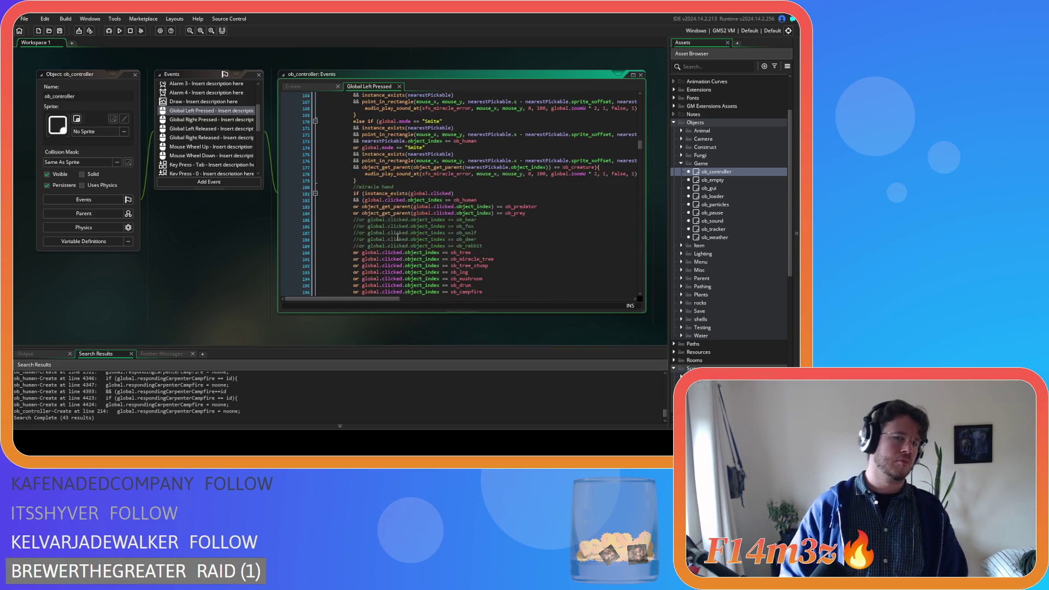
pyautogui.scroll(8, 398, 238)
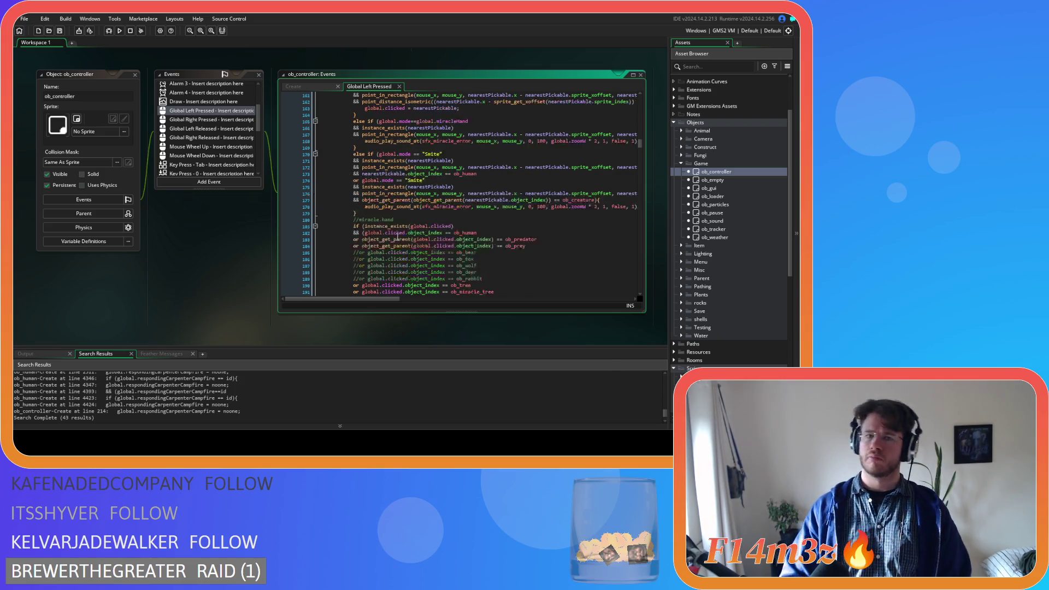
pyautogui.scroll(-3, 386, 249)
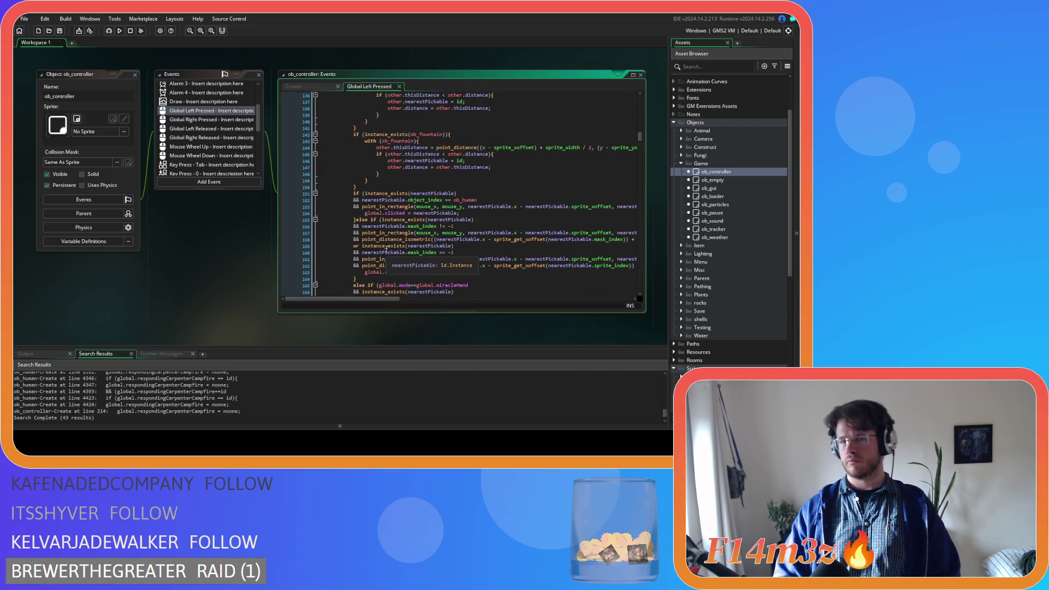
pyautogui.scroll(-12, 387, 249)
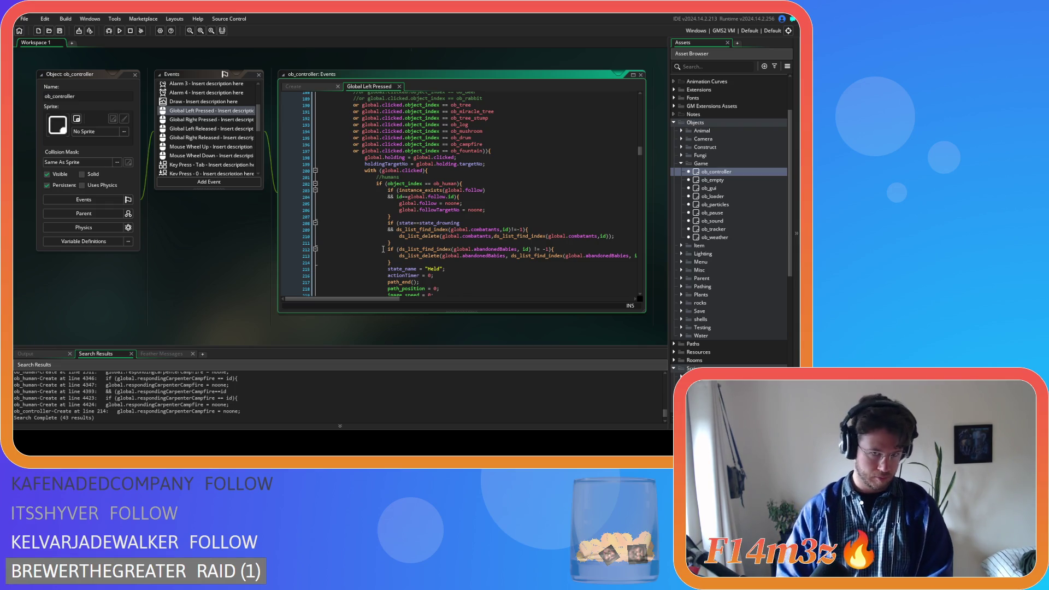
pyautogui.click(478, 185)
pyautogui.scroll(-3, 478, 244)
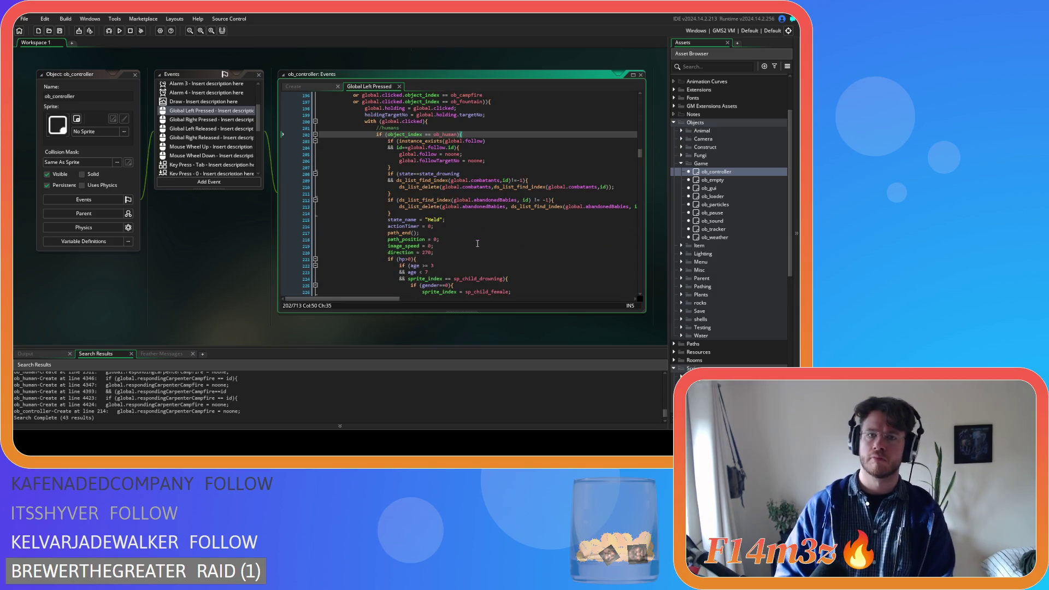
pyautogui.scroll(-5, 478, 244)
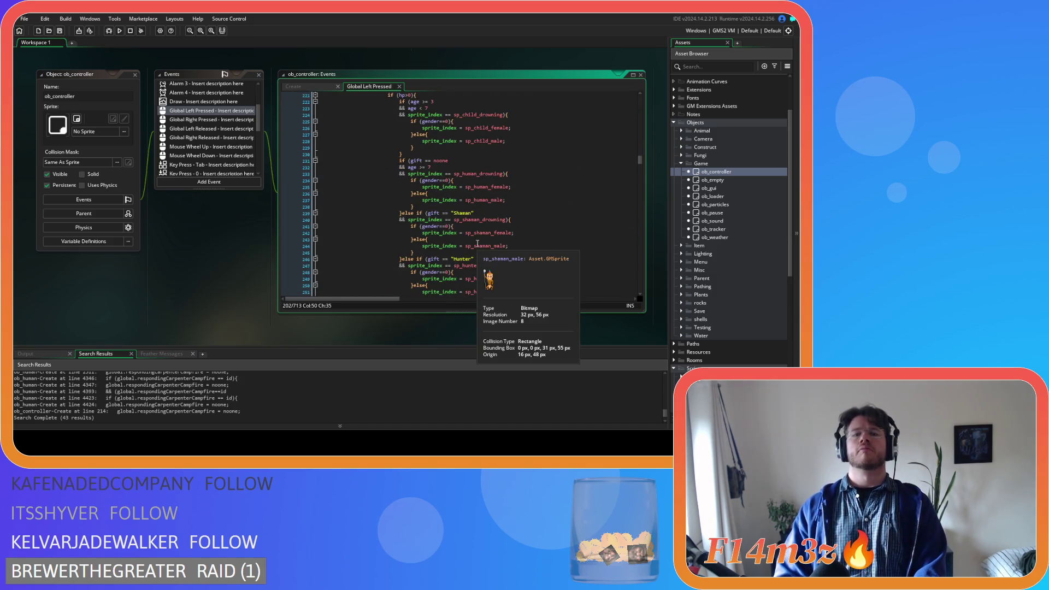
pyautogui.scroll(-15, 477, 243)
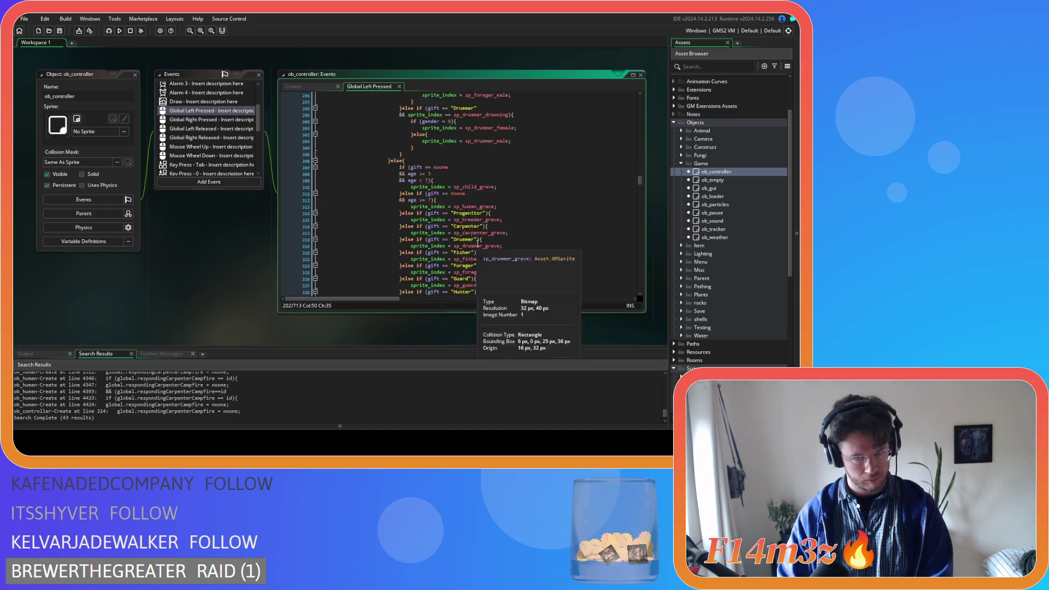
pyautogui.scroll(-10, 477, 244)
pyautogui.scroll(-7, 477, 244)
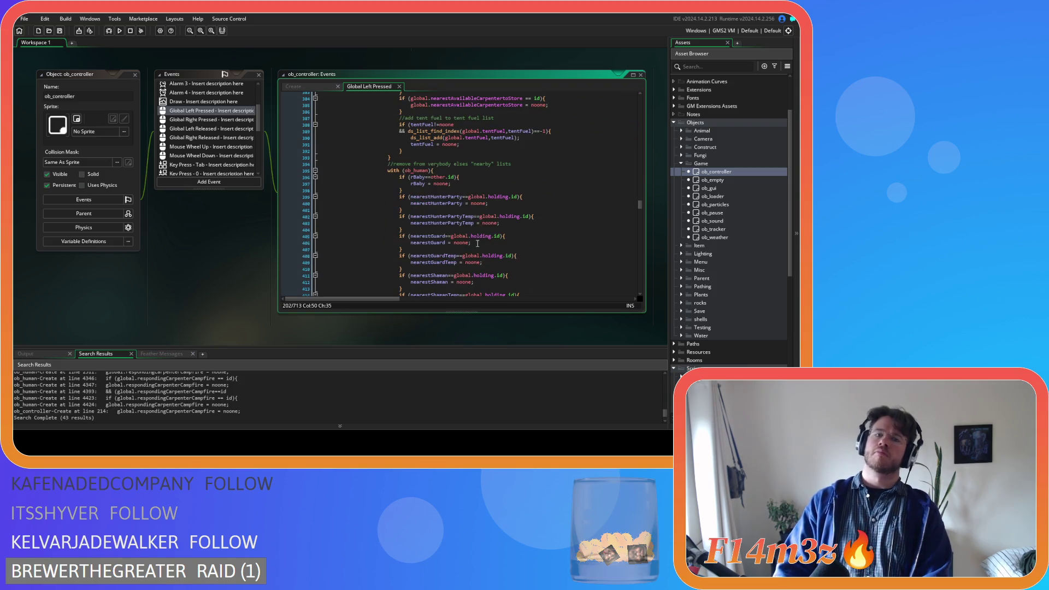
pyautogui.scroll(-1, 478, 244)
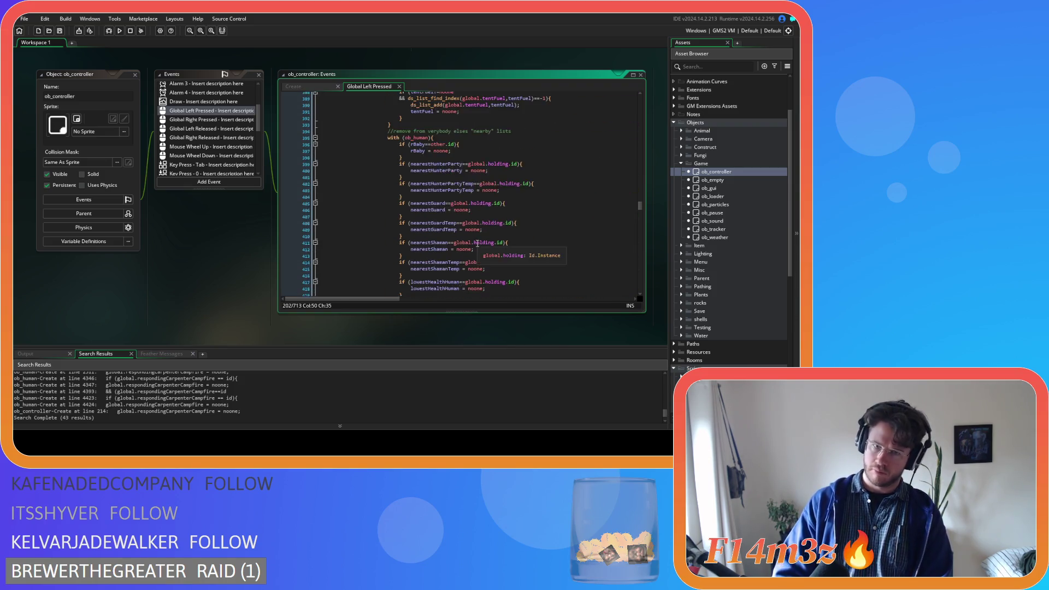
pyautogui.scroll(3, 478, 244)
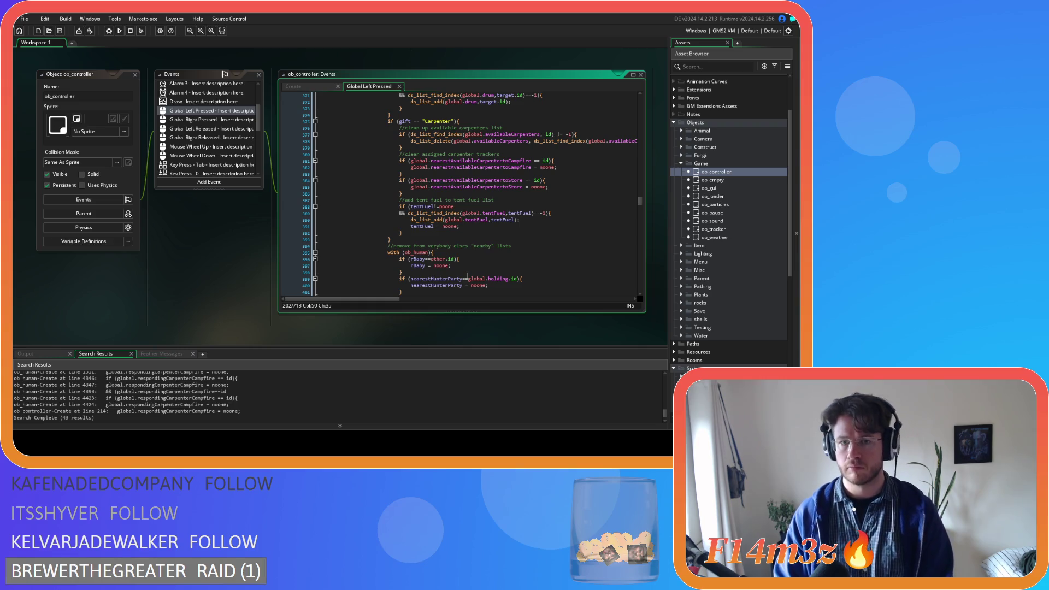
pyautogui.scroll(-14, 467, 276)
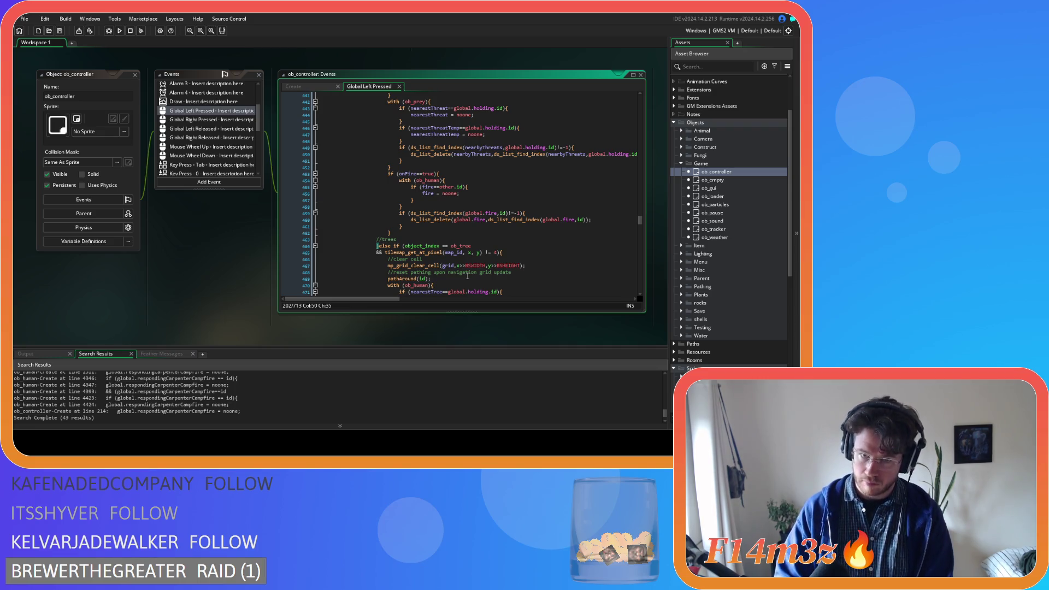
pyautogui.scroll(10, 467, 276)
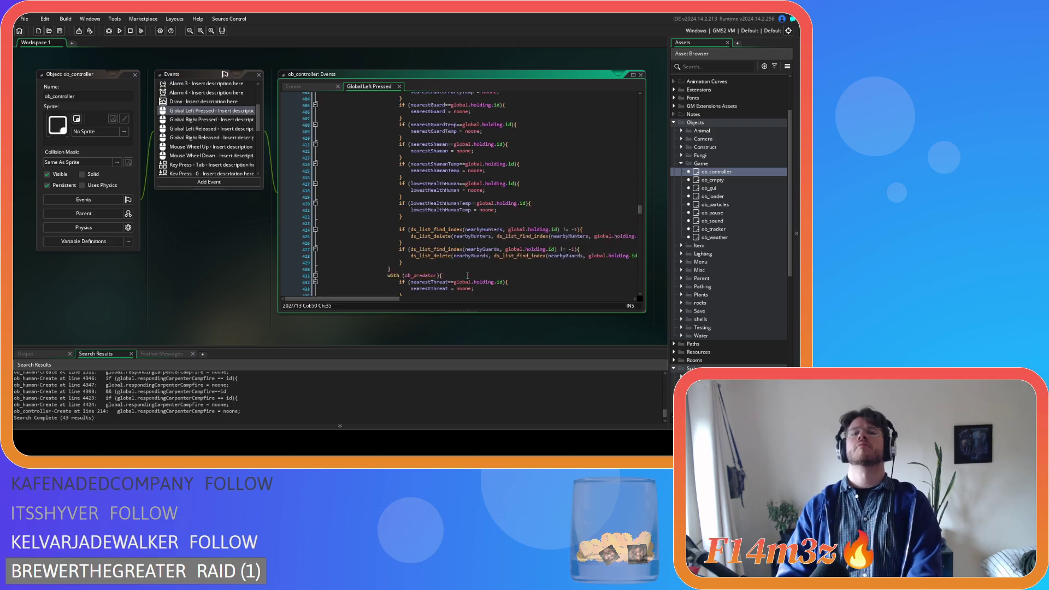
pyautogui.scroll(2, 467, 276)
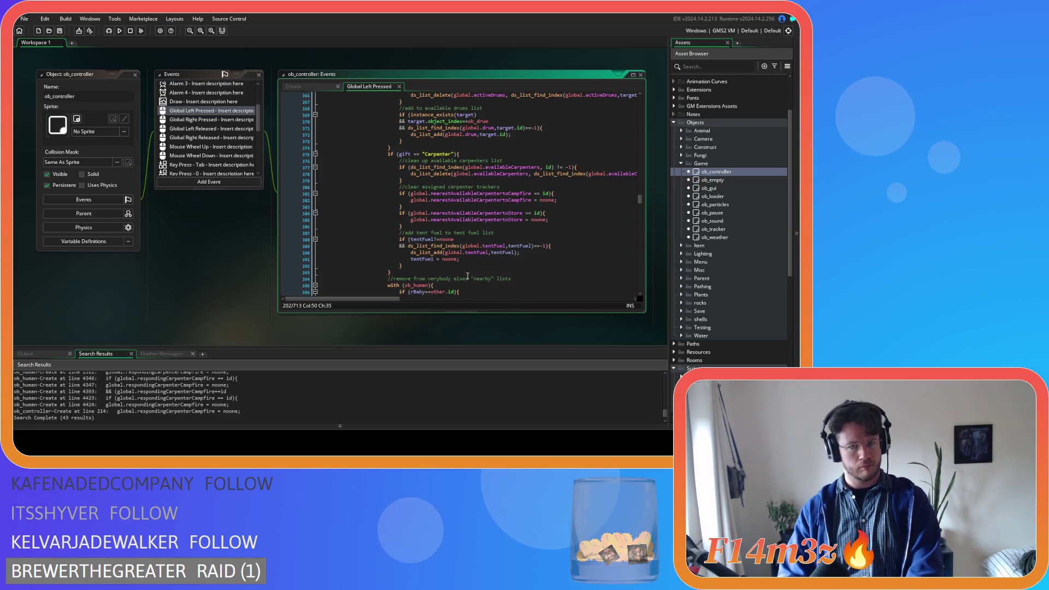
# Step: Paste the users-list removal block at line 393, indent it one level and save
pyautogui.click(446, 273)
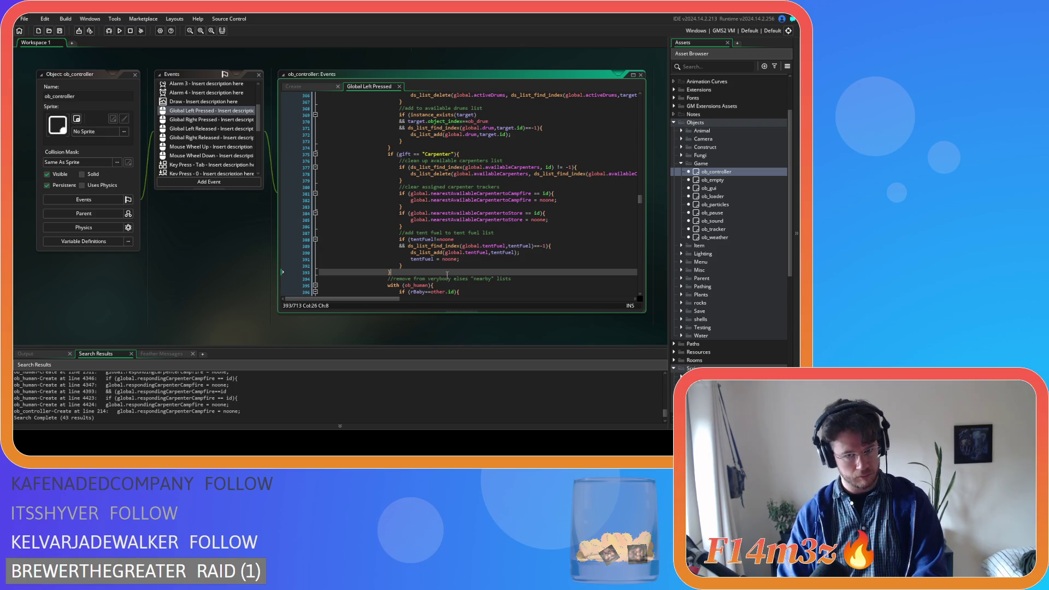
pyautogui.scroll(3, 447, 275)
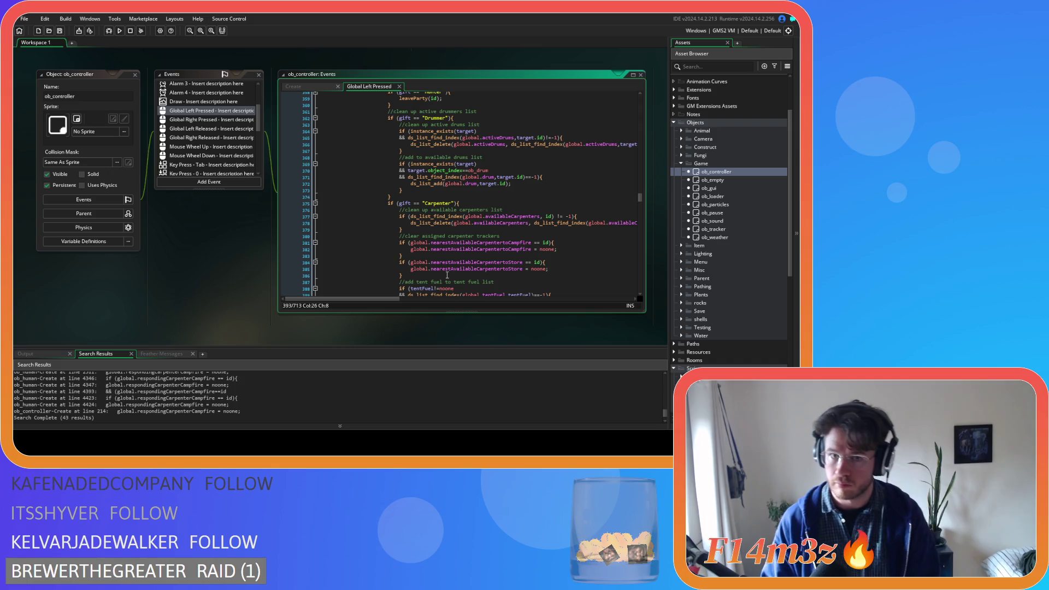
pyautogui.hotkey('ctrl', 'v')
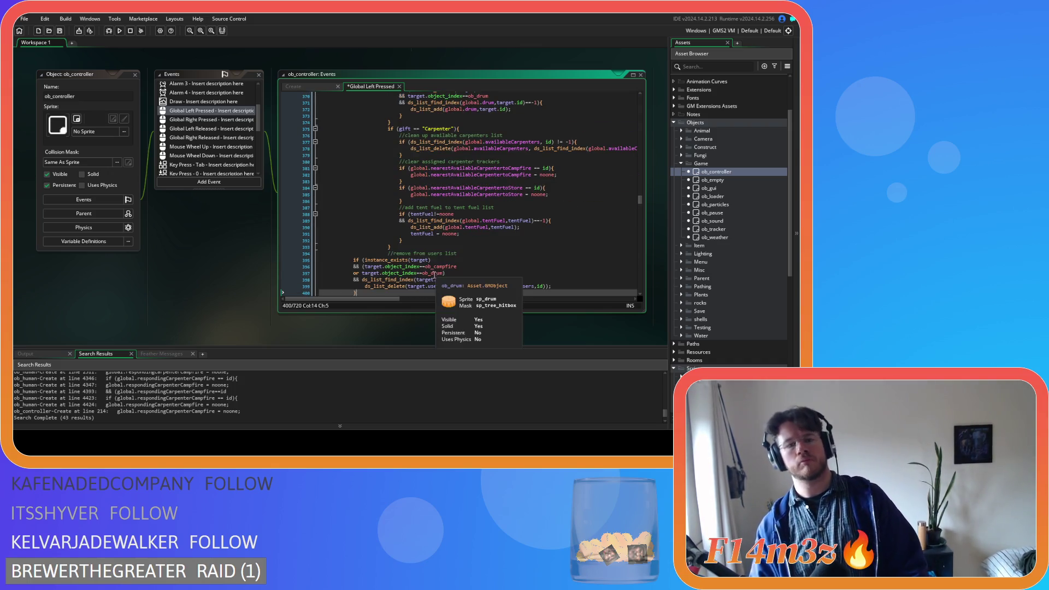
pyautogui.moveTo(358, 293); pyautogui.dragTo(319, 260)
pyautogui.press('Tab')
pyautogui.press('Tab')
pyautogui.press('Tab')
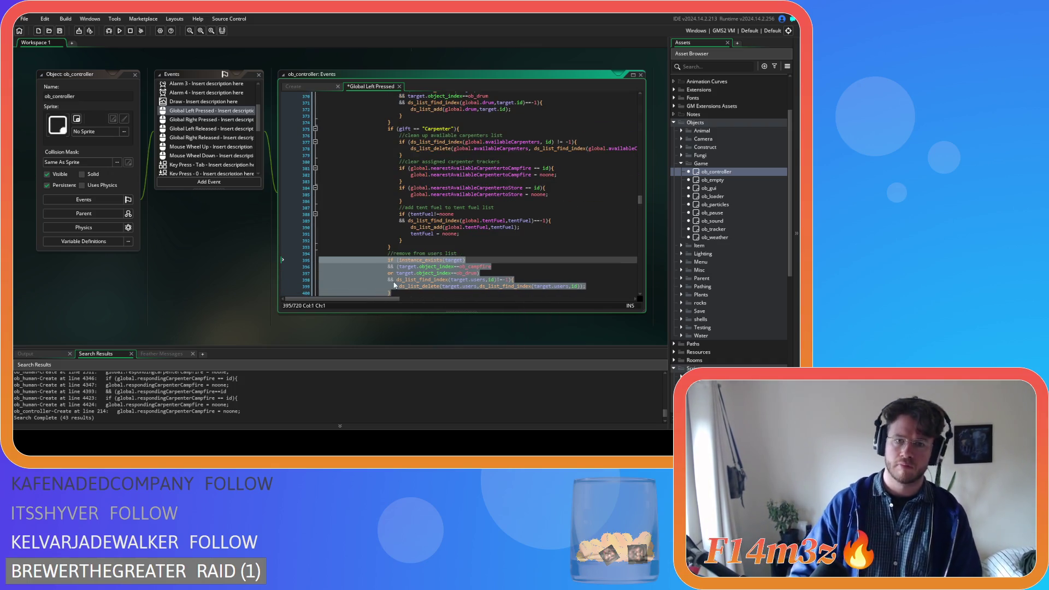
pyautogui.moveTo(392, 295); pyautogui.dragTo(387, 255)
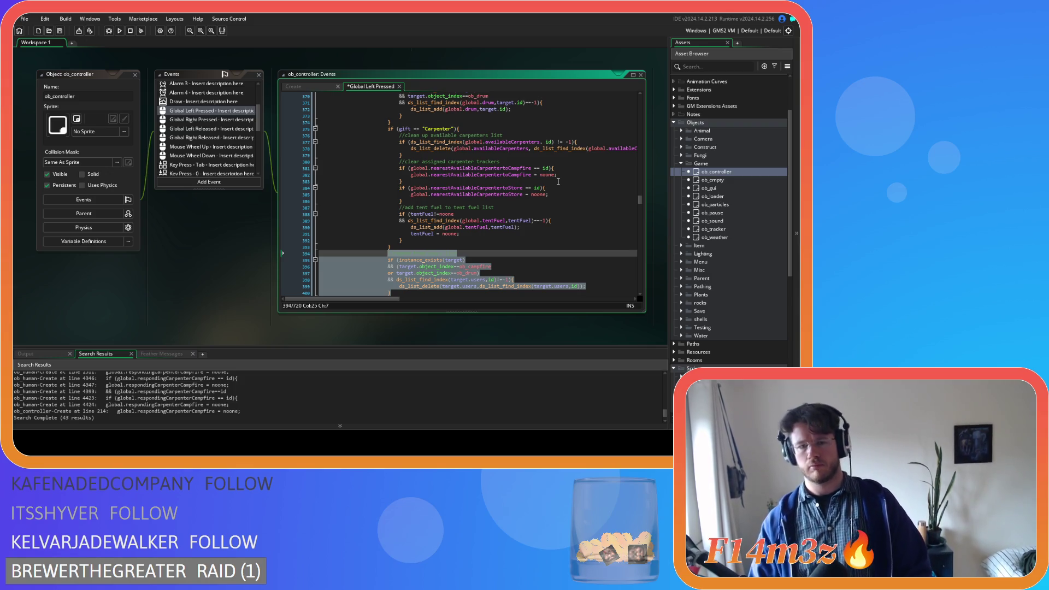
pyautogui.hotkey('ctrl', 's')
# Step: Dismiss the block's context menu without changes and clear the selection
pyautogui.rightClick(441, 102)
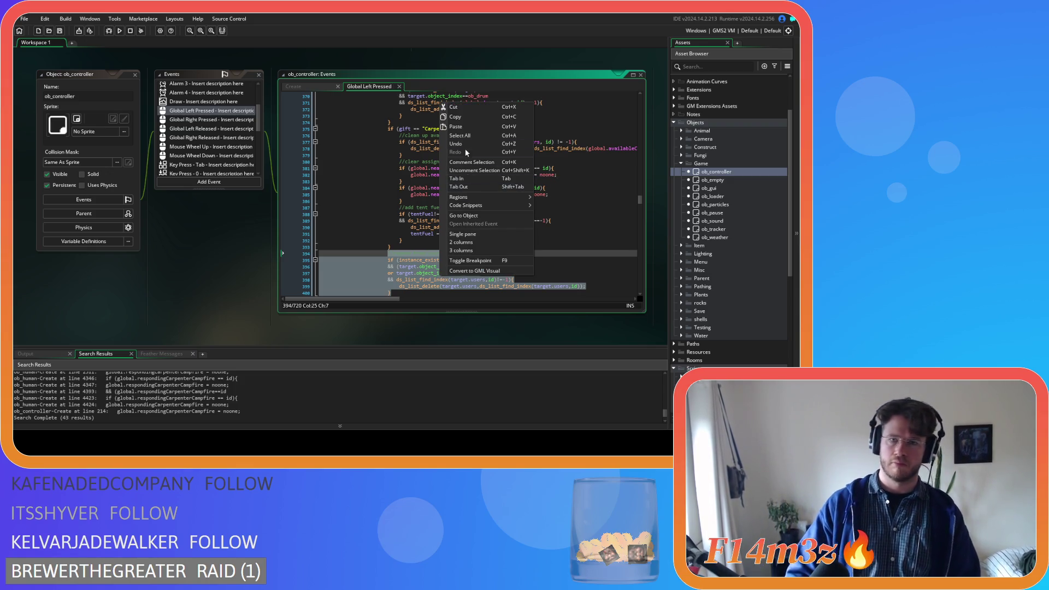
pyautogui.click(494, 155)
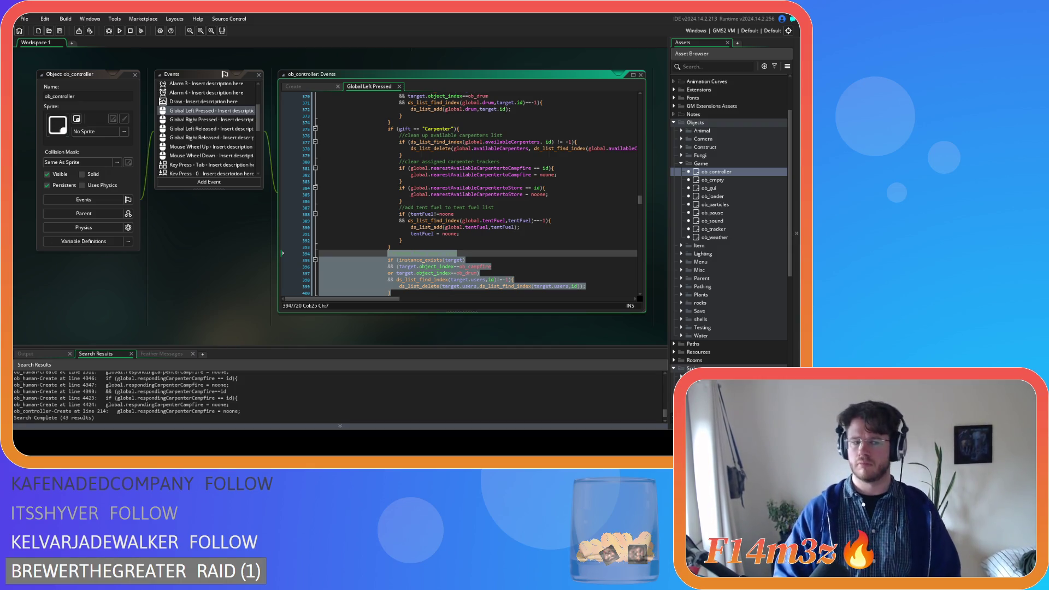
pyautogui.click(460, 214)
pyautogui.scroll(-5, 684, 251)
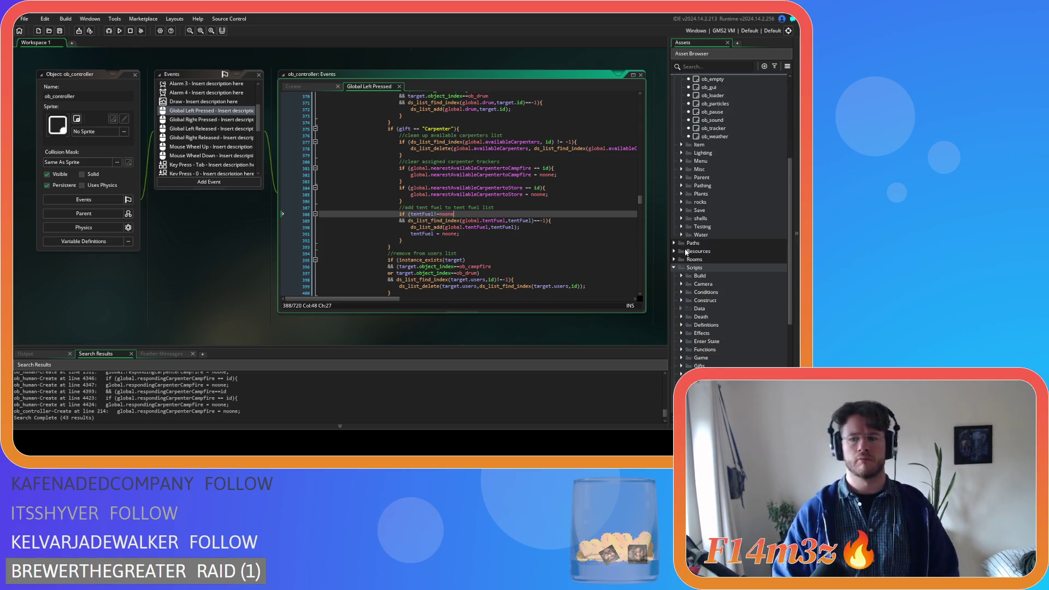
# Step: Open sc_fireSpread from the Game scripts folder
pyautogui.scroll(-2, 685, 260)
pyautogui.click(681, 260)
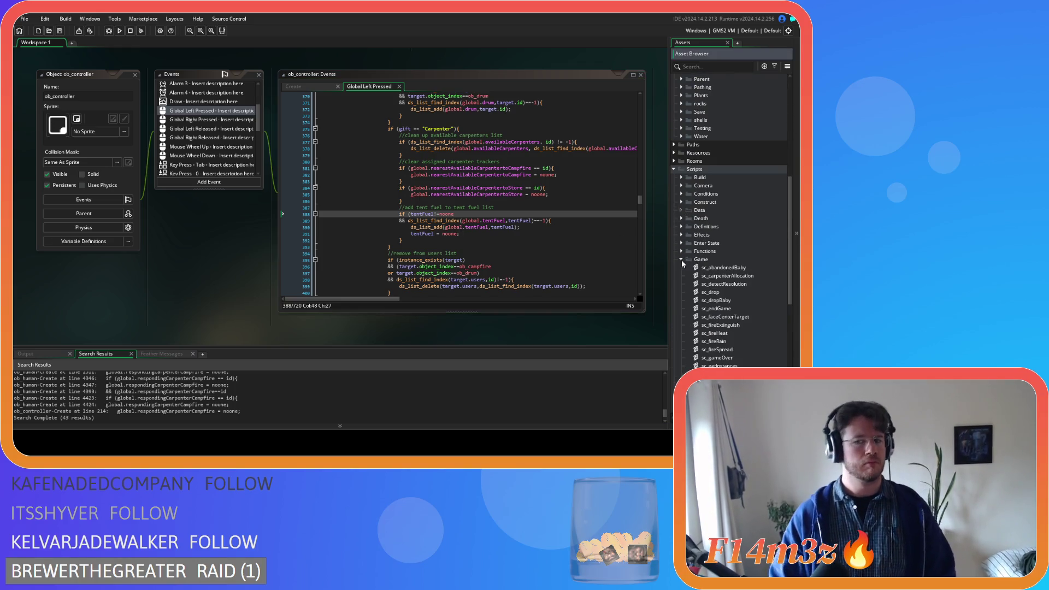
pyautogui.scroll(-2, 683, 260)
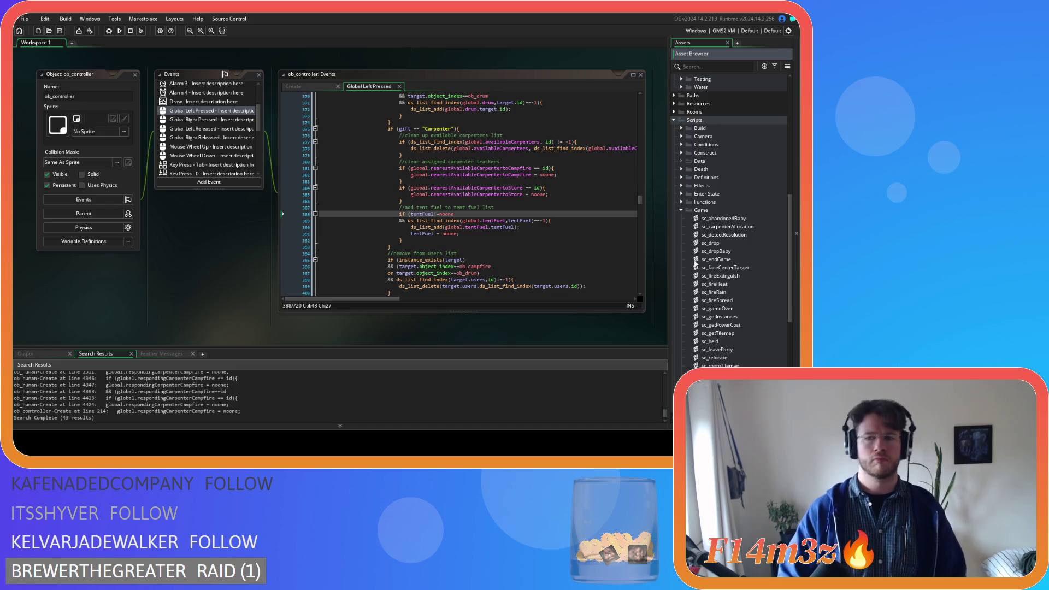
pyautogui.scroll(-1, 741, 298)
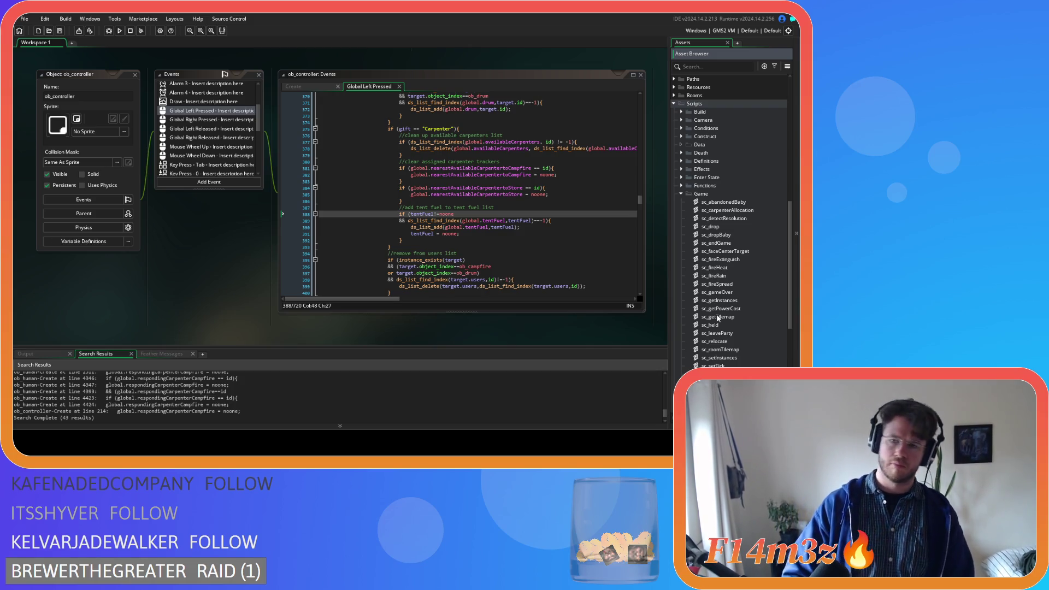
pyautogui.scroll(-2, 714, 280)
pyautogui.doubleClick(717, 250)
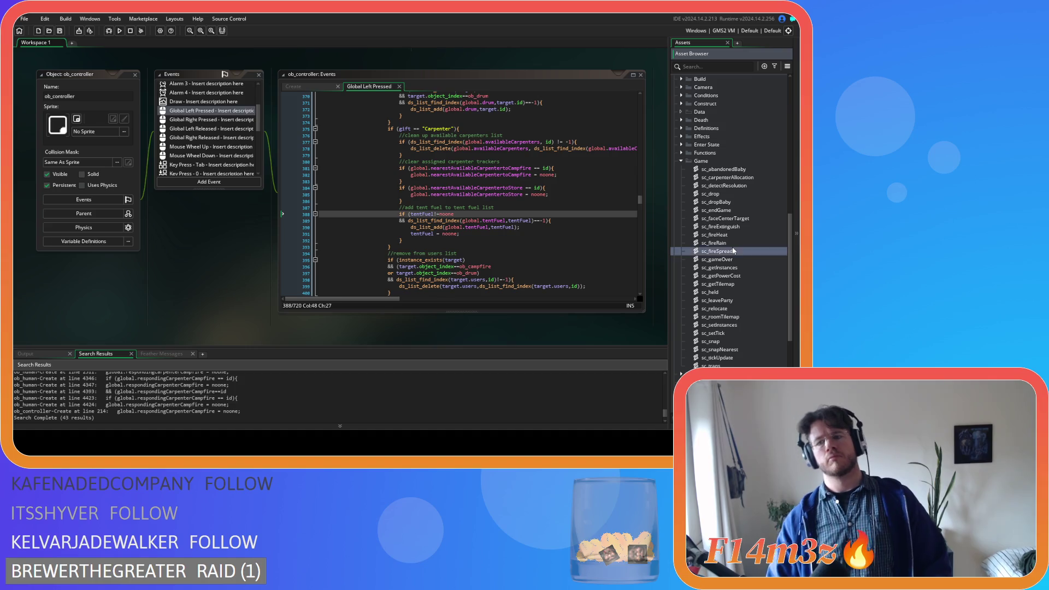
# Step: Paste the users-list removal block on a new line after line 207's Forager branch and save
pyautogui.scroll(-15, 265, 201)
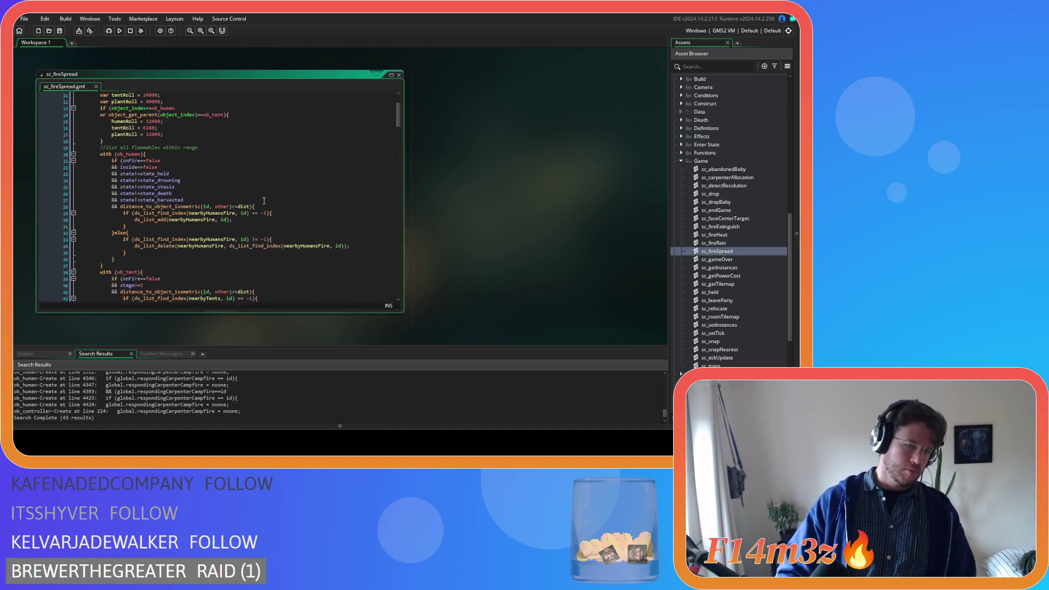
pyautogui.scroll(-12, 258, 204)
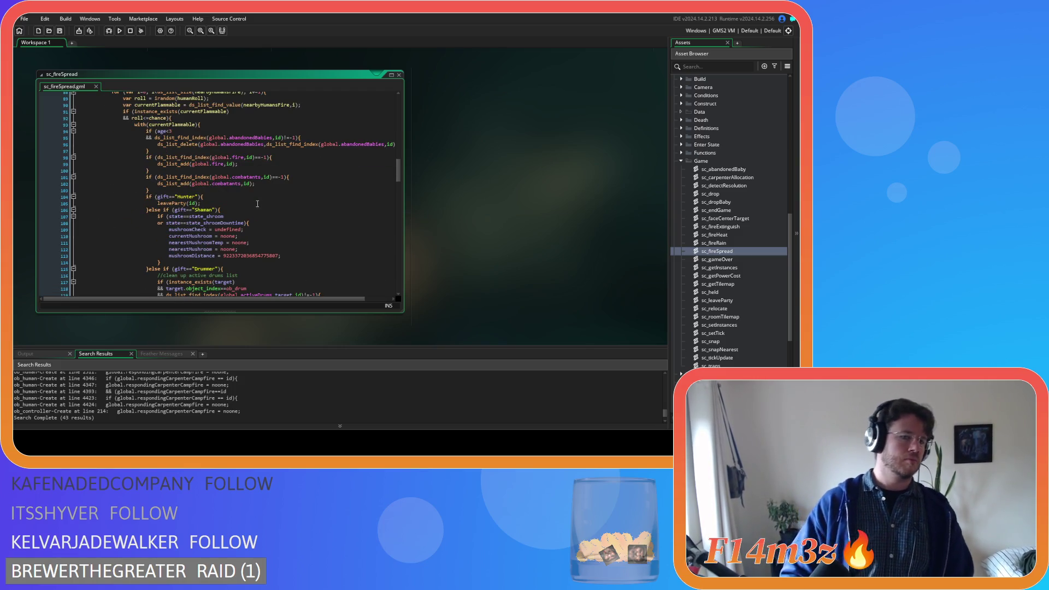
pyautogui.scroll(-18, 257, 203)
pyautogui.scroll(-16, 258, 202)
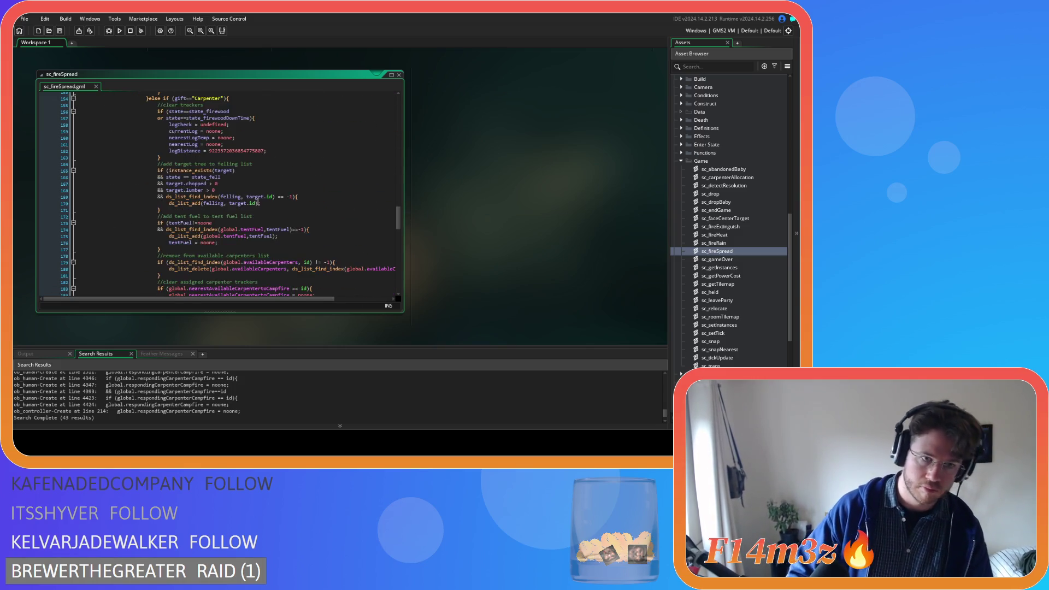
pyautogui.click(208, 202)
pyautogui.press('Return')
pyautogui.hotkey('ctrl', 'v')
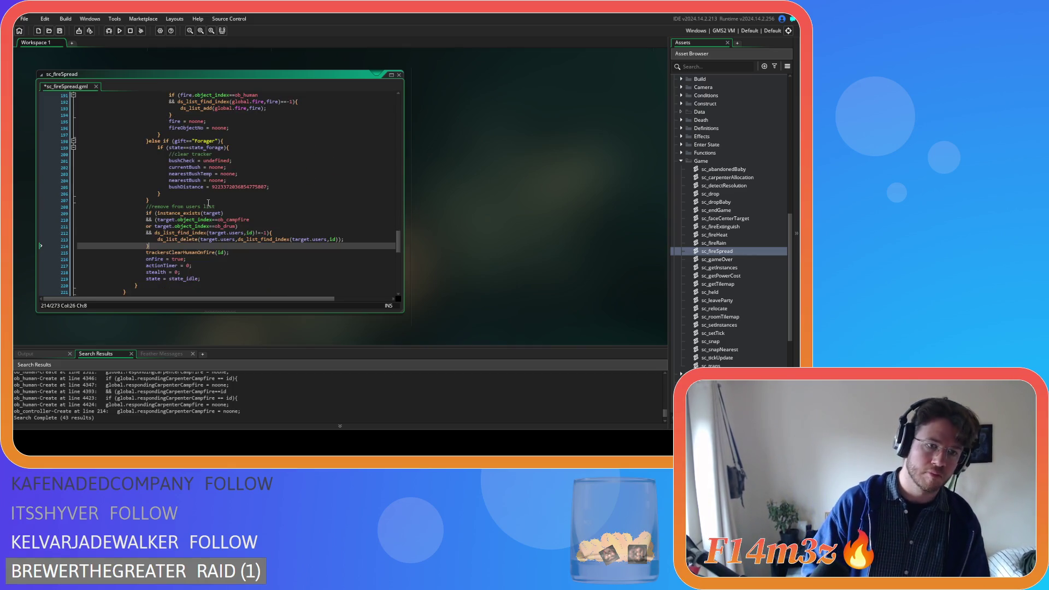
pyautogui.hotkey('ctrl', 's')
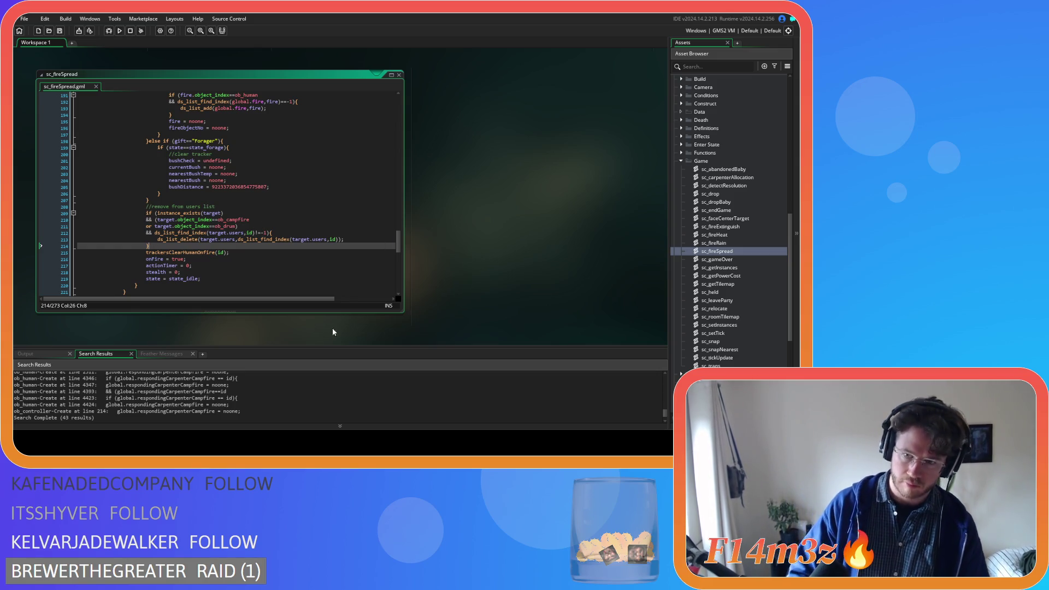
pyautogui.click(682, 161)
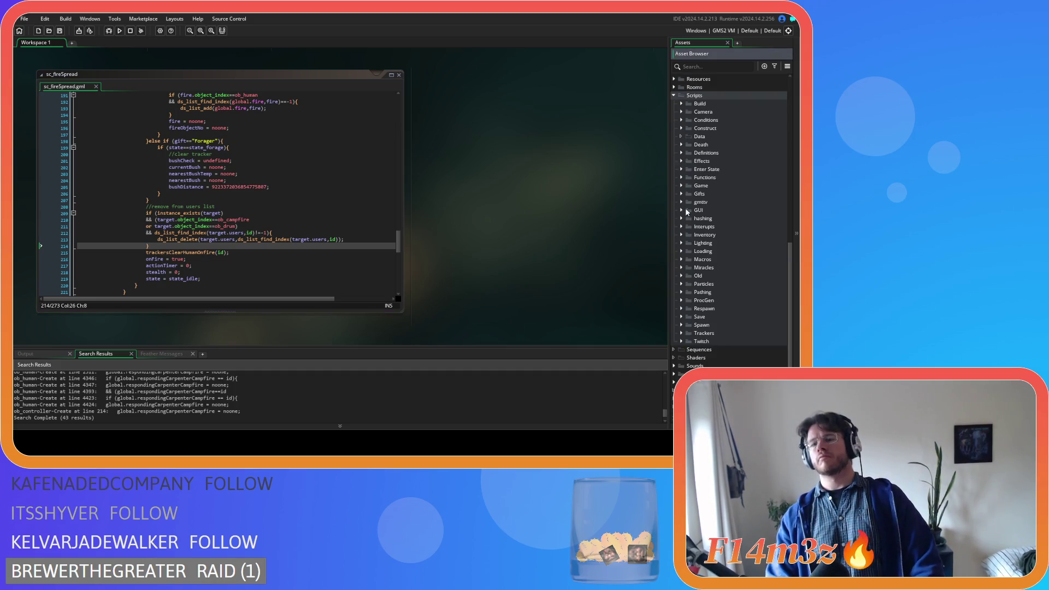
pyautogui.click(681, 267)
# Step: Open sc_miracleFire from the Miracles scripts folder and scroll down to line 314
pyautogui.scroll(-3, 683, 268)
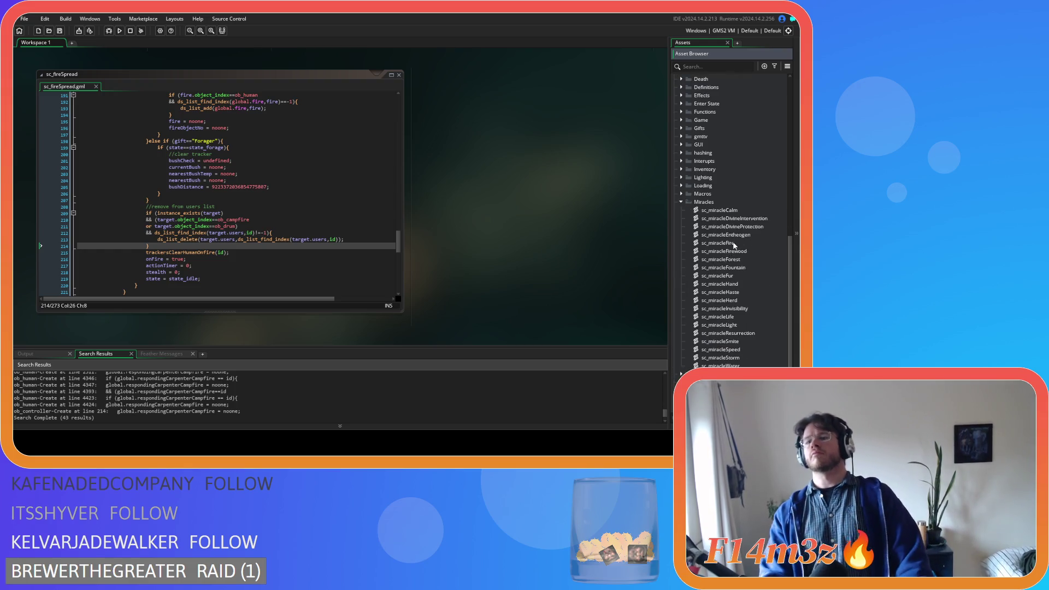
pyautogui.click(735, 245)
pyautogui.doubleClick(735, 245)
pyautogui.scroll(-10, 302, 232)
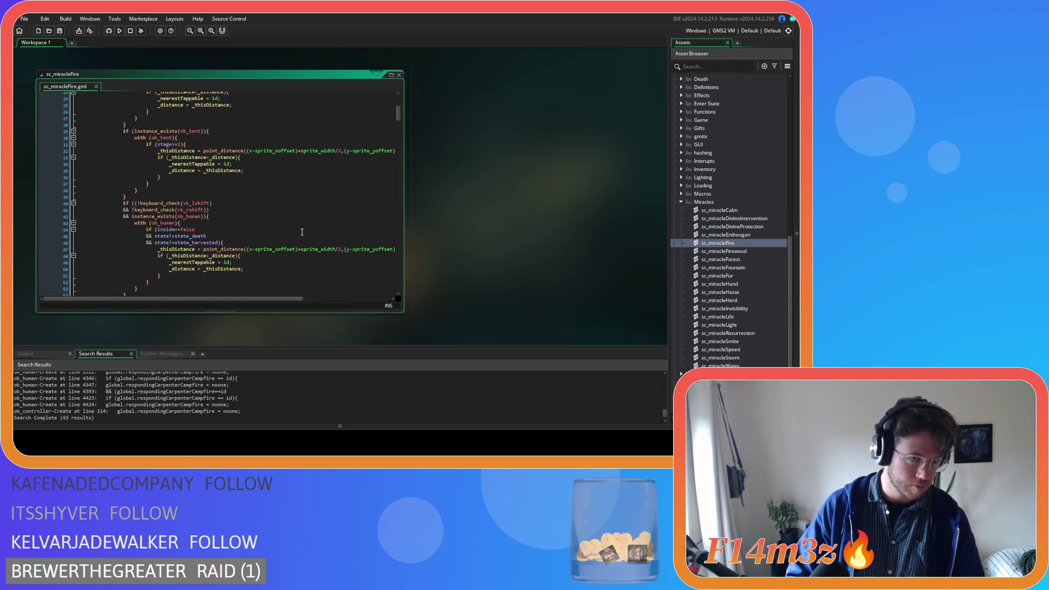
pyautogui.scroll(-20, 302, 232)
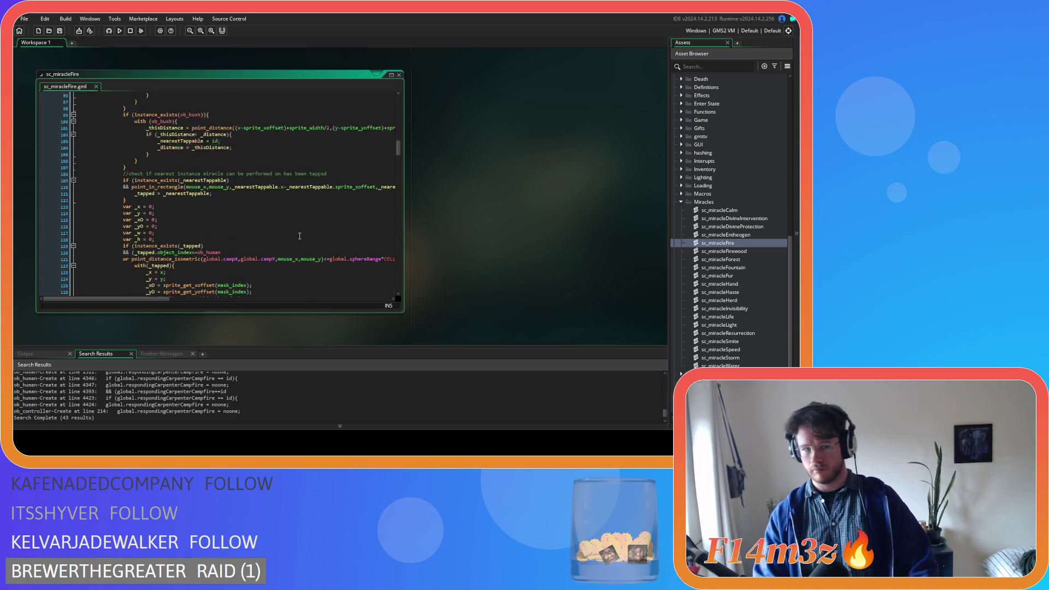
pyautogui.scroll(-10, 299, 236)
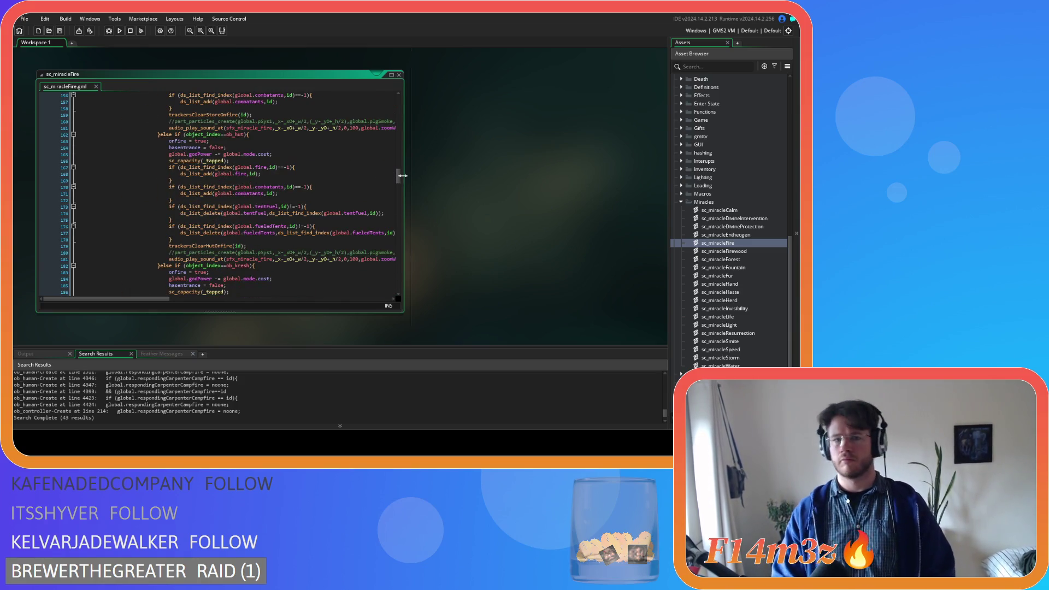
pyautogui.moveTo(400, 179)
pyautogui.mouseDown()
pyautogui.moveTo(402, 229)
pyautogui.moveTo(415, 178)
pyautogui.moveTo(403, 142)
pyautogui.moveTo(421, 158)
pyautogui.moveTo(428, 245)
pyautogui.mouseUp()
# Step: Paste the users-list removal block after the forager branch on line 314, fix its indentation, and save
pyautogui.click(206, 221)
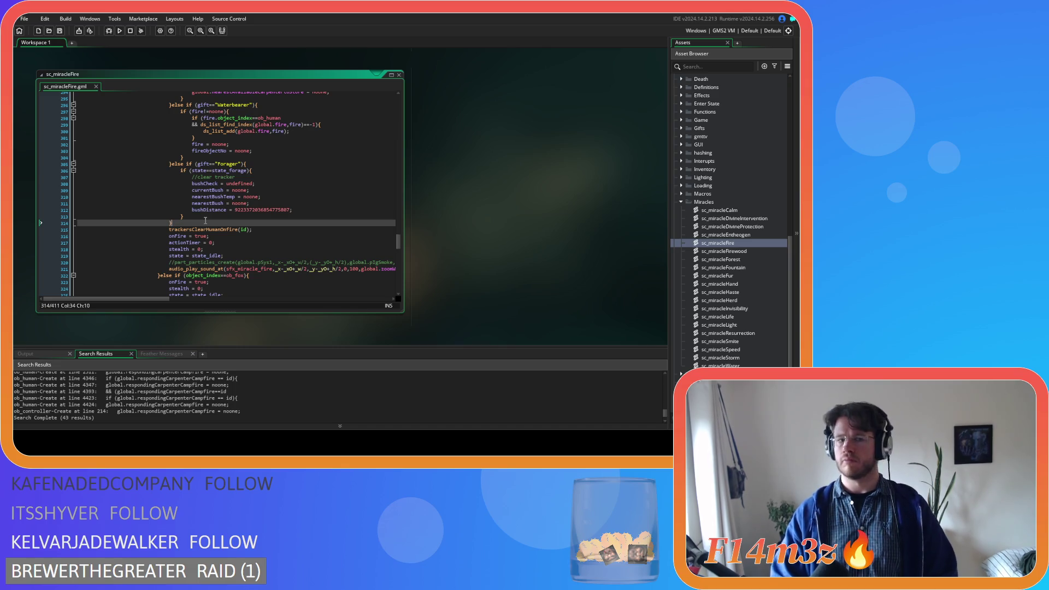
pyautogui.hotkey('ctrl', 'v')
pyautogui.moveTo(155, 272); pyautogui.dragTo(77, 239)
pyautogui.press('Tab')
pyautogui.hotkey('shift', 'Tab')
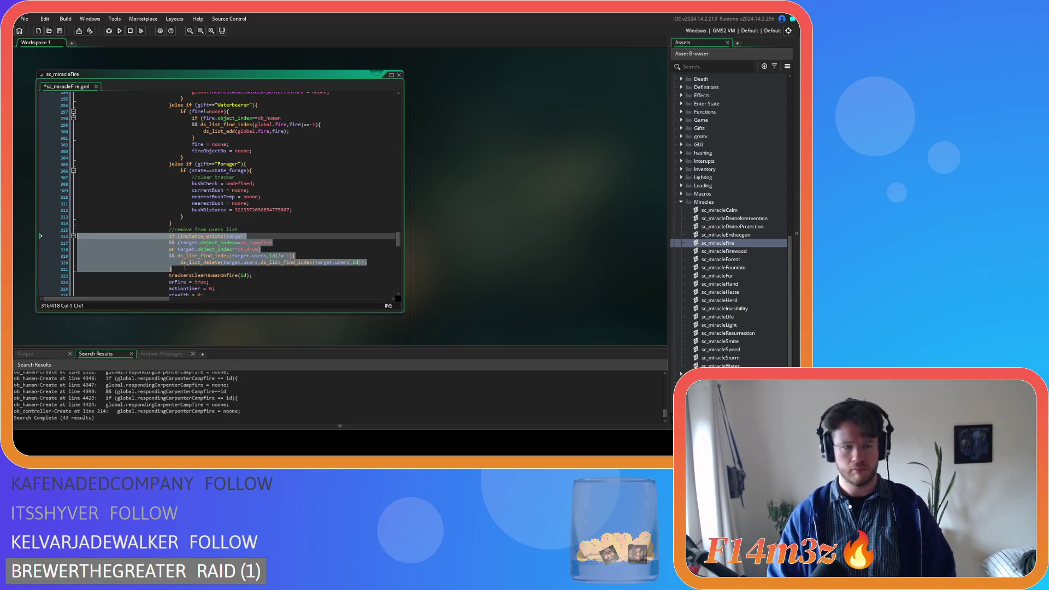
pyautogui.hotkey('ctrl', 's')
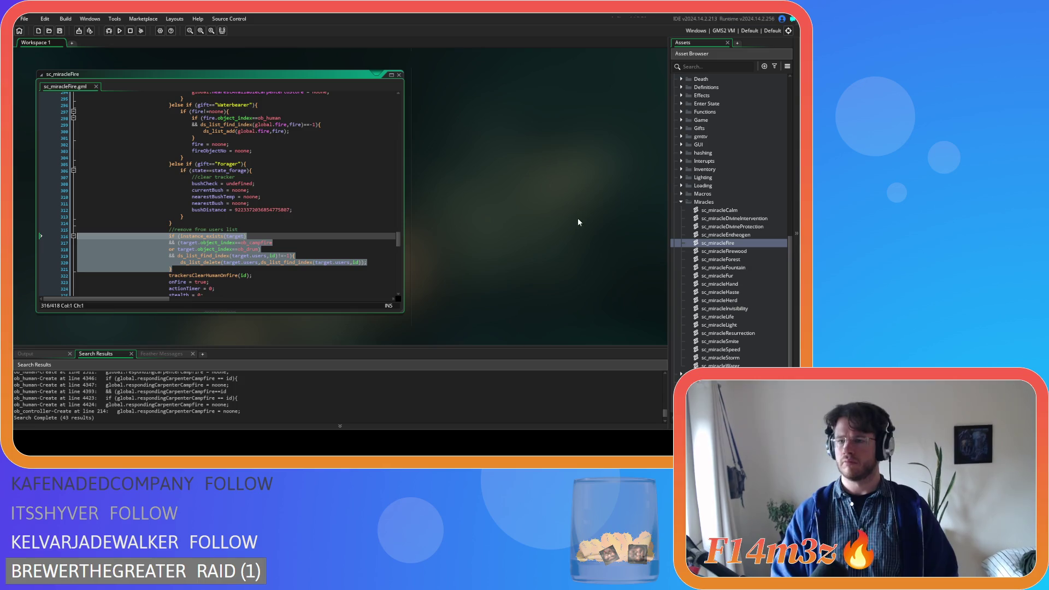
pyautogui.scroll(8, 684, 205)
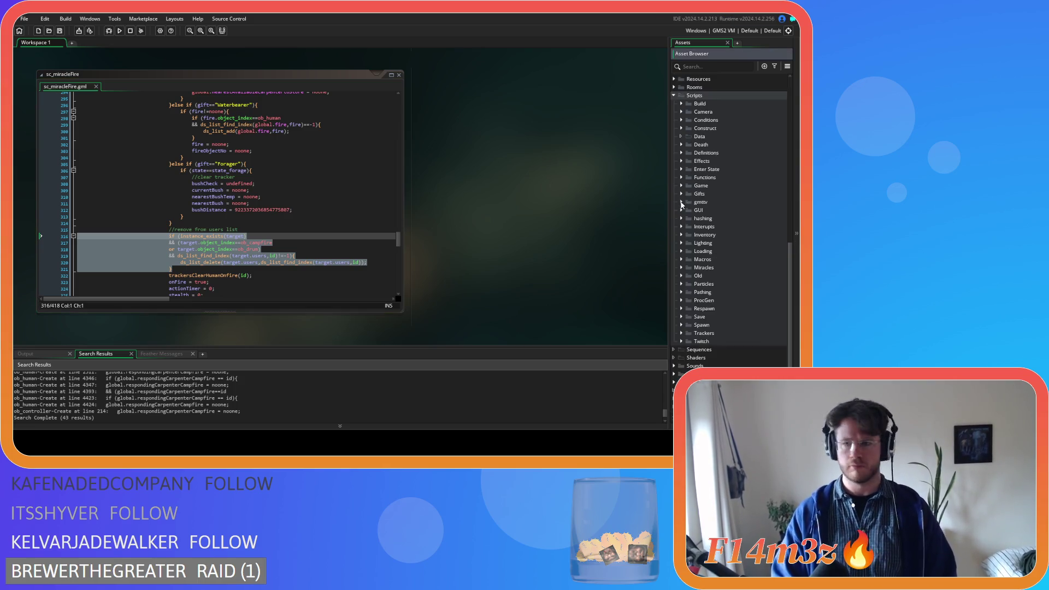
# Step: Close all editor windows and open ob_lighting from the Objects > Lighting folder
pyautogui.rightClick(634, 217)
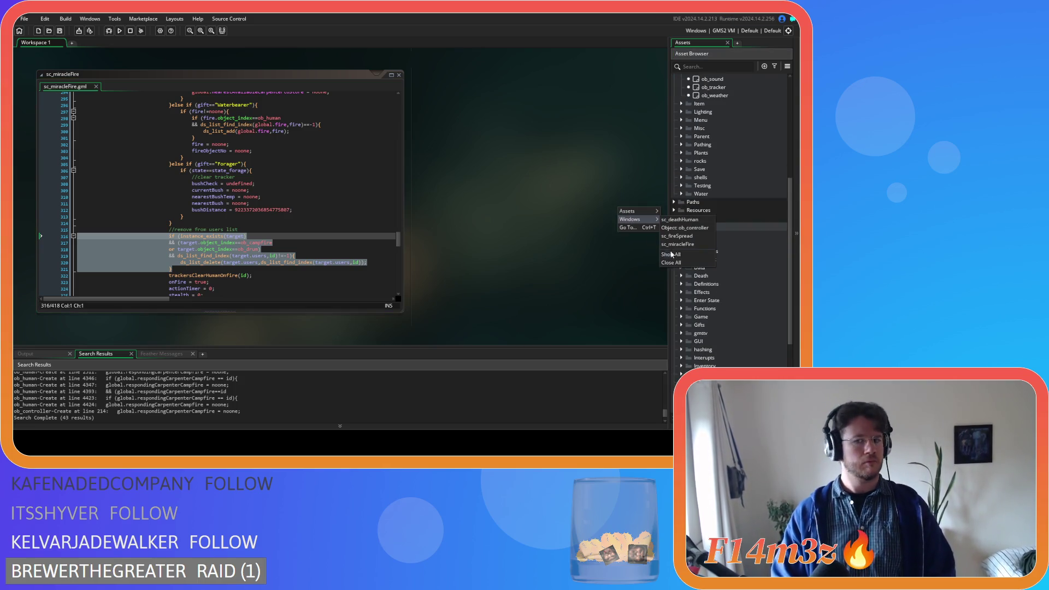
pyautogui.click(683, 264)
pyautogui.scroll(5, 687, 218)
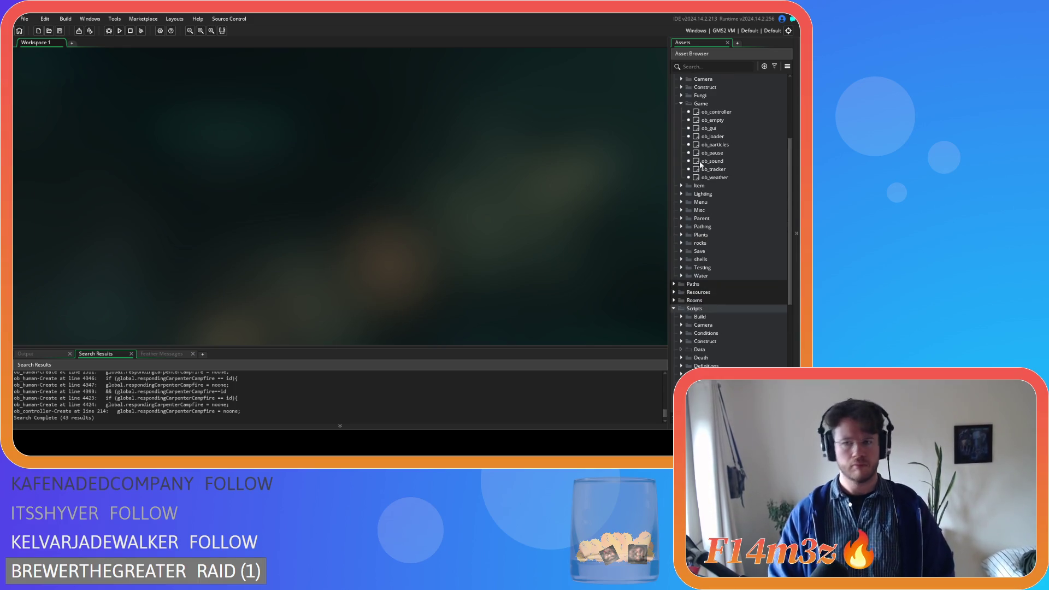
pyautogui.click(682, 226)
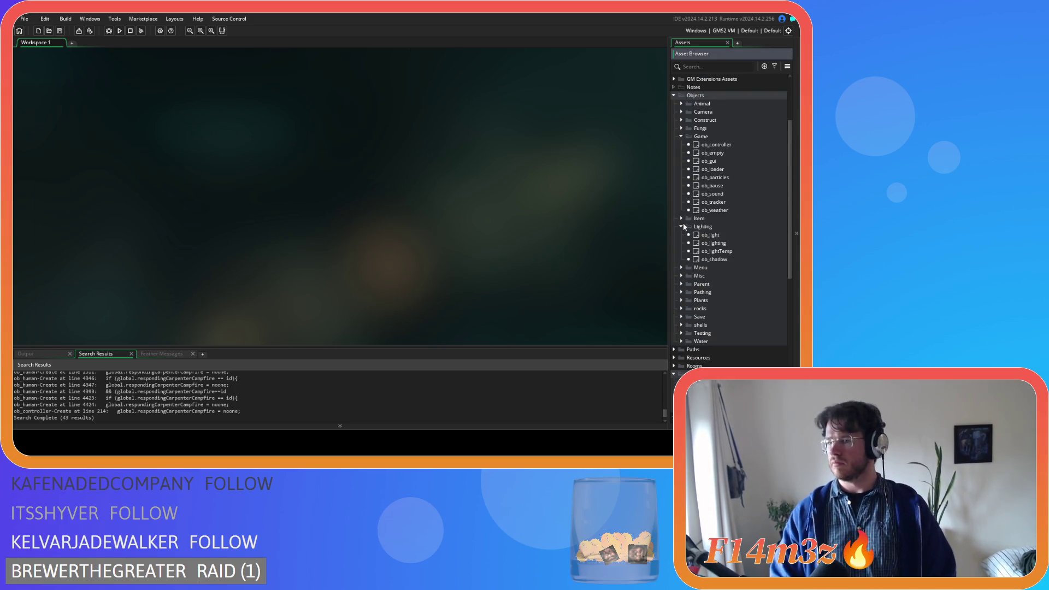
pyautogui.doubleClick(725, 243)
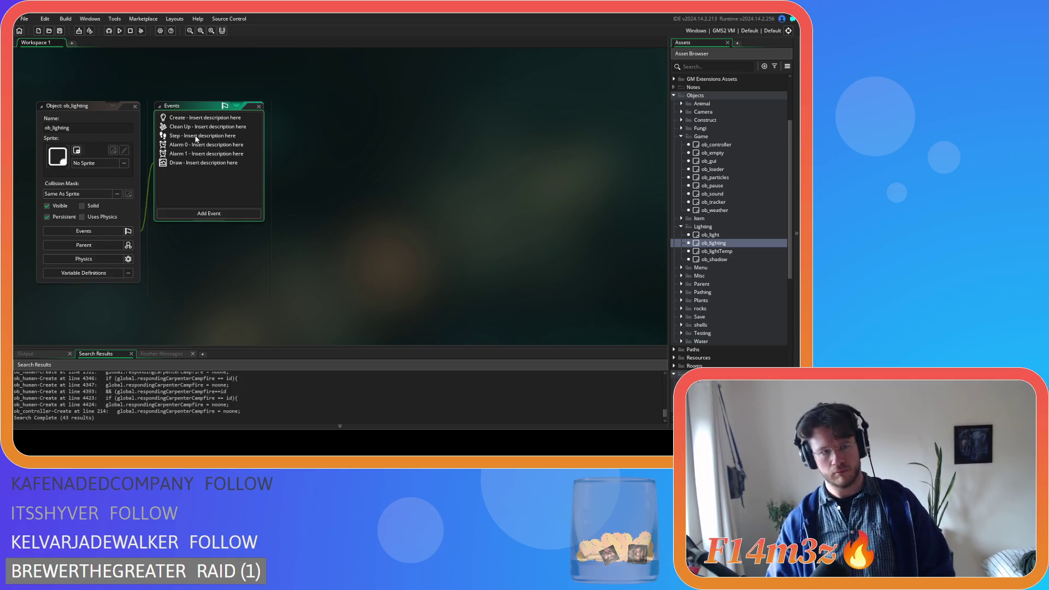
# Step: Open ob_lighting's Alarm 1 event code and scroll down to line 148
pyautogui.doubleClick(196, 138)
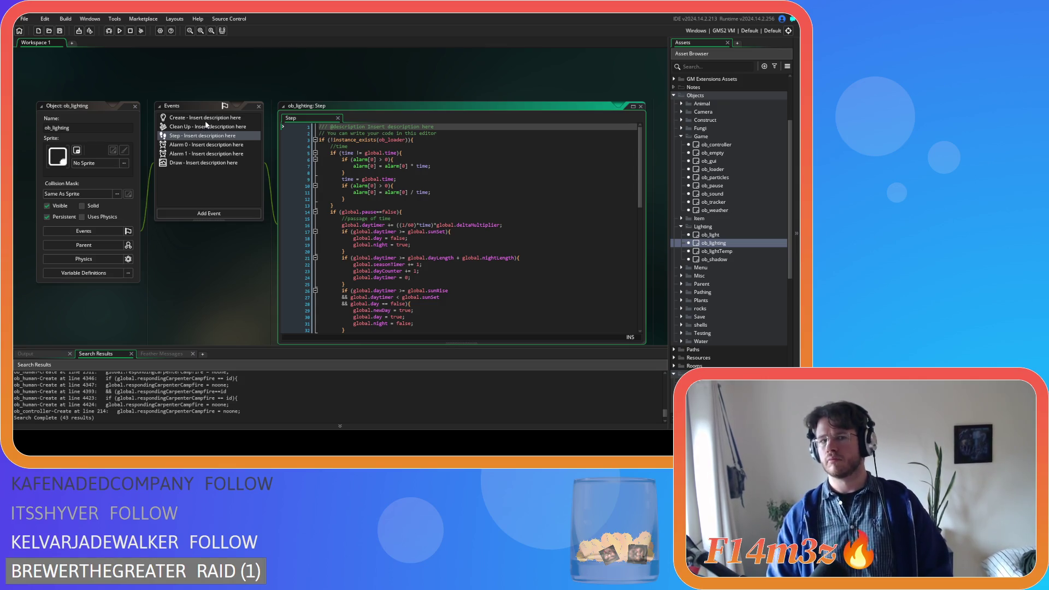
pyautogui.click(338, 119)
pyautogui.doubleClick(198, 145)
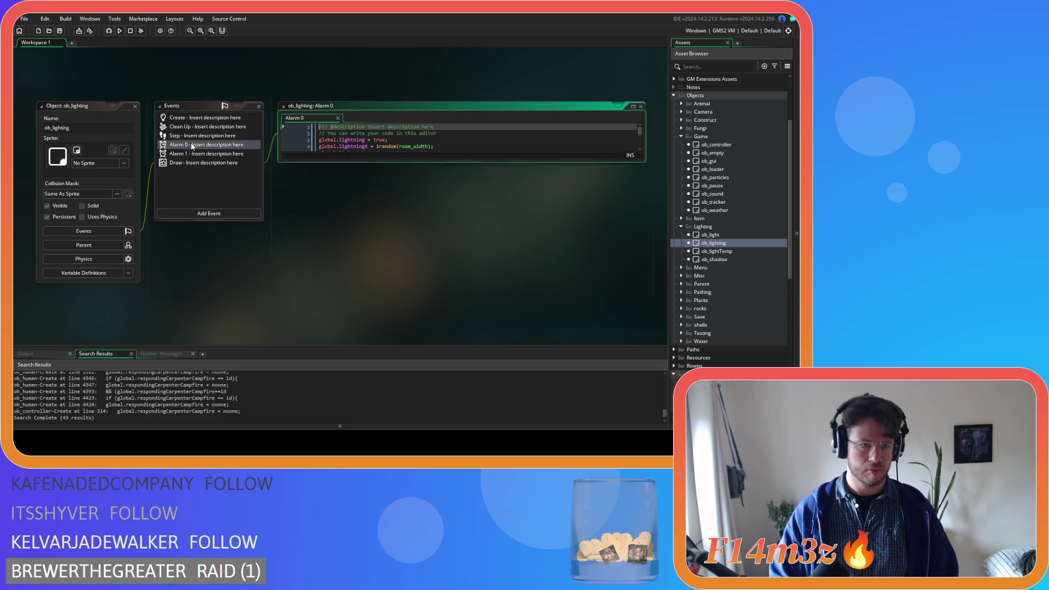
pyautogui.doubleClick(198, 154)
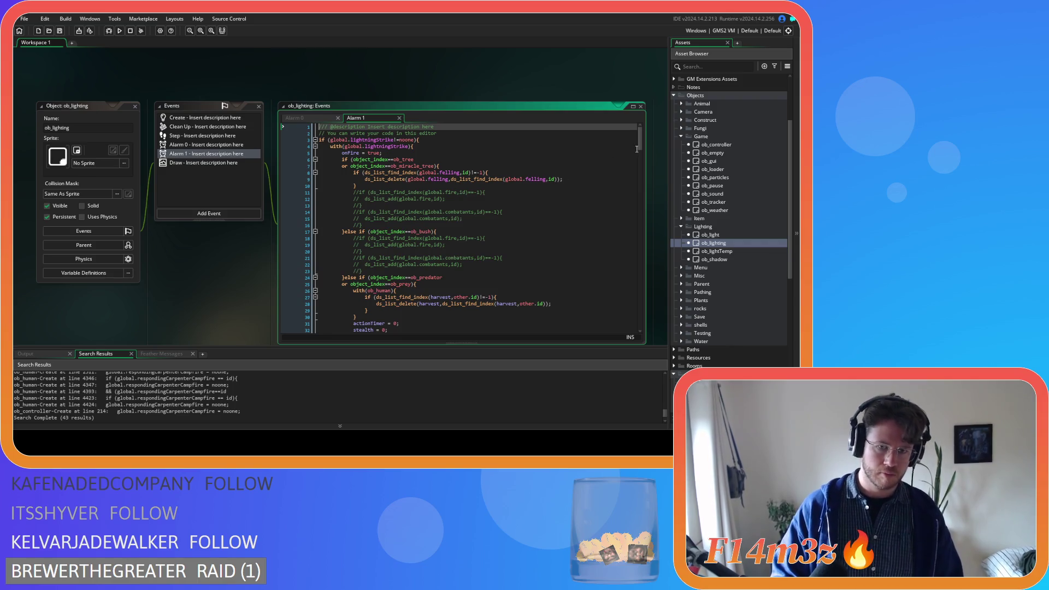
pyautogui.moveTo(641, 146); pyautogui.dragTo(646, 157)
pyautogui.scroll(-15, 585, 211)
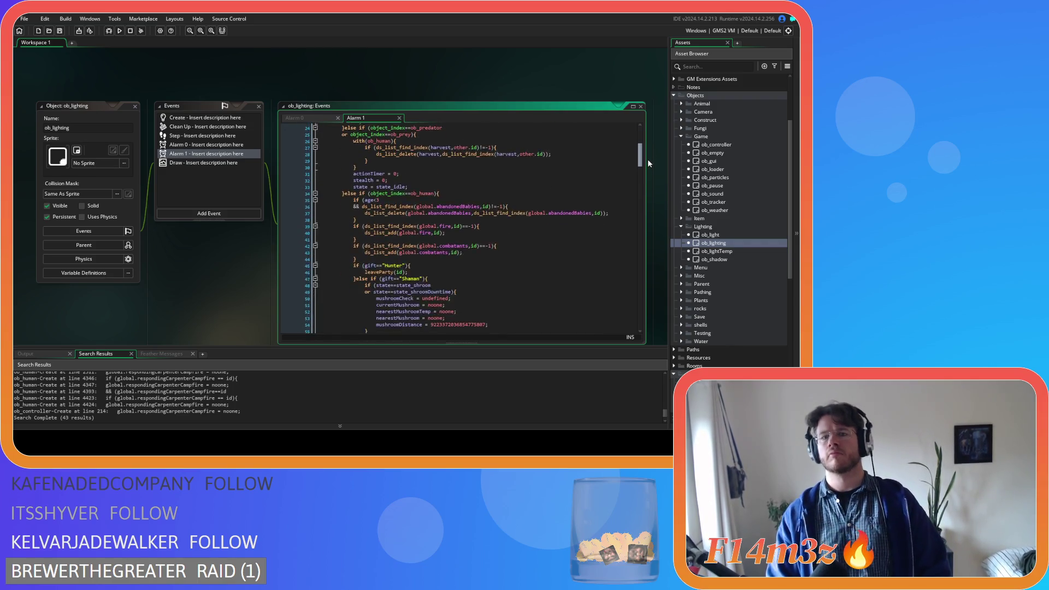
pyautogui.scroll(-15, 586, 211)
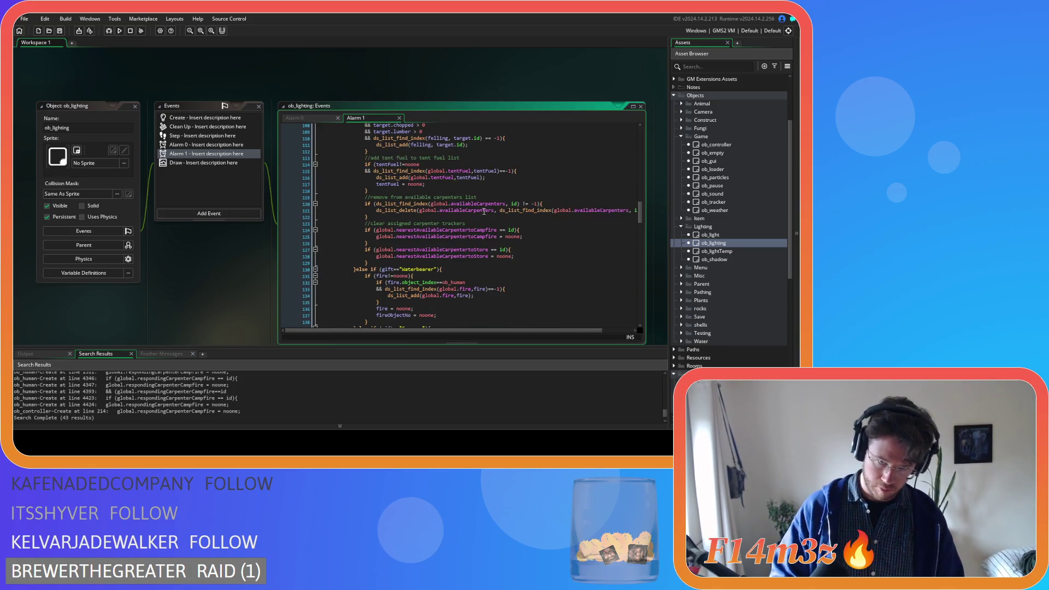
pyautogui.scroll(-9, 481, 212)
# Step: Paste the users-list removal block after the forager branch, outdent lines 150–155 one level, and save
pyautogui.click(421, 206)
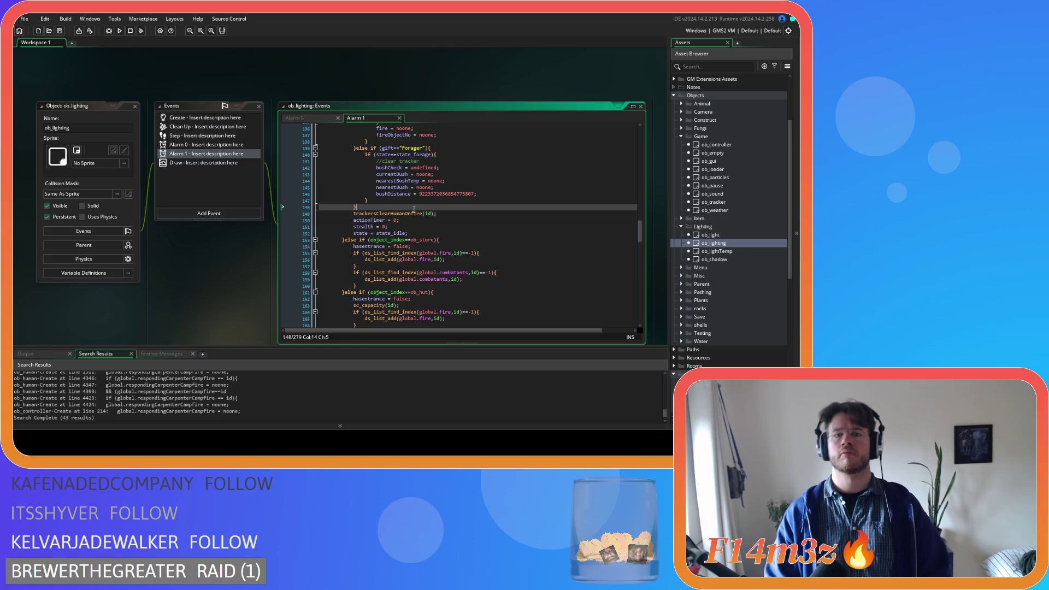
pyautogui.hotkey('ctrl', 'v')
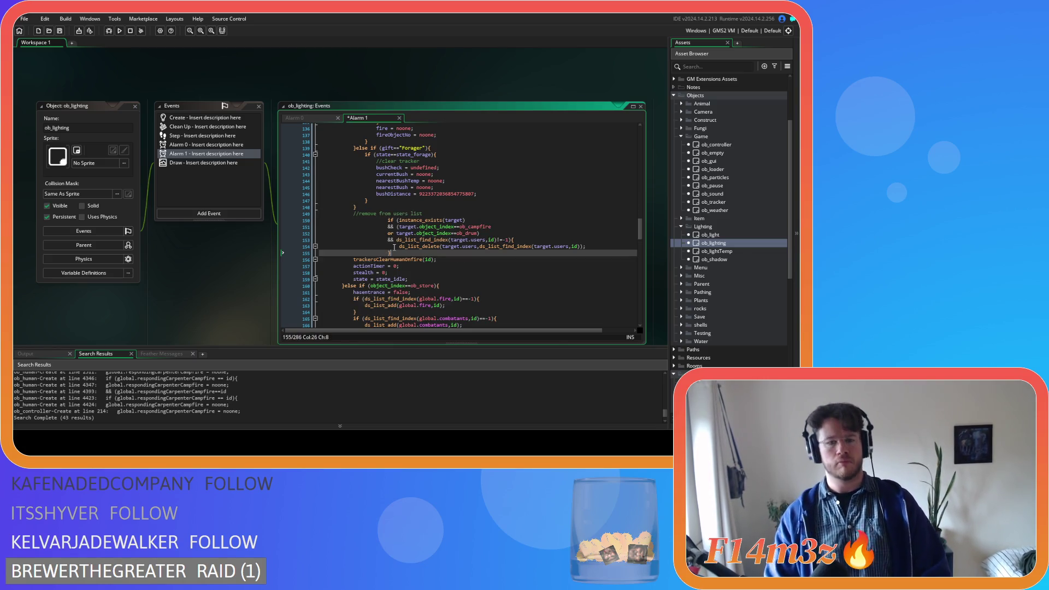
pyautogui.moveTo(394, 252); pyautogui.dragTo(326, 221)
pyautogui.hotkey('shift', 'Tab')
pyautogui.hotkey('shift', 'Tab')
pyautogui.hotkey('shift', 'Tab')
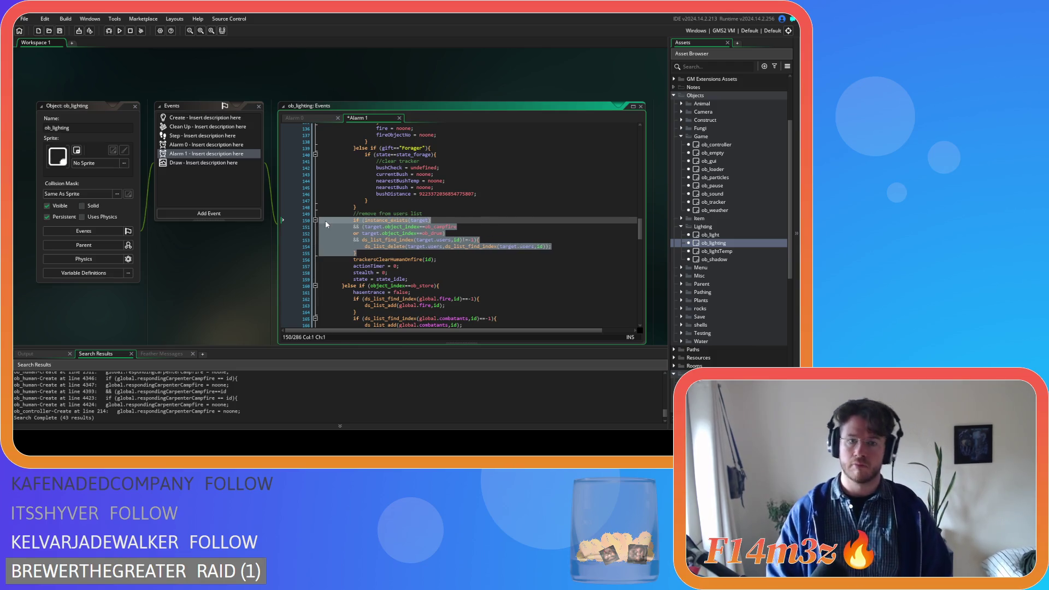
pyautogui.hotkey('ctrl', 's')
pyautogui.click(391, 253)
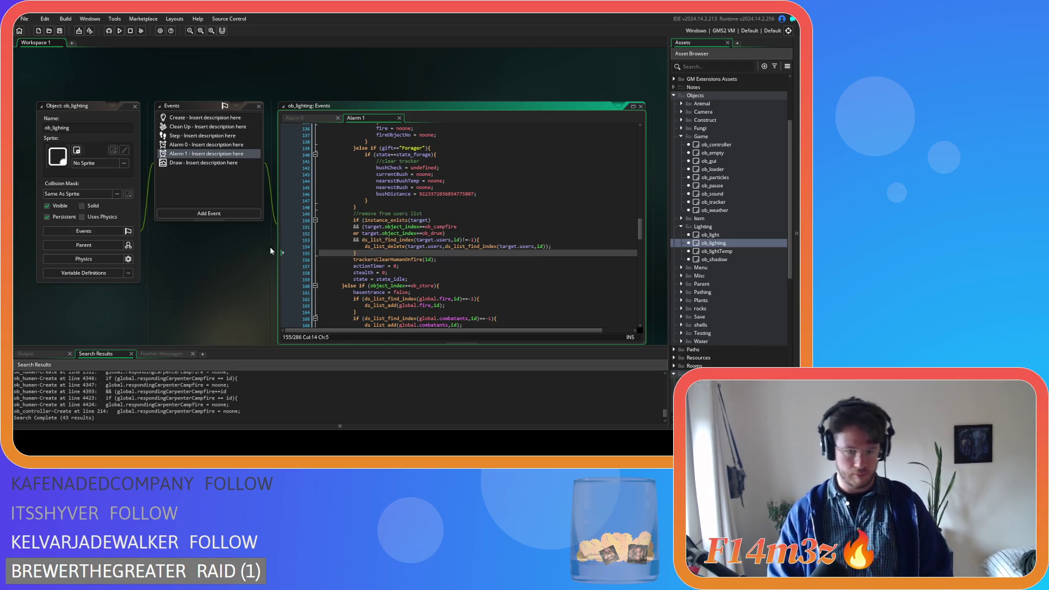
# Step: Close the ob_lighting editors and collapse the Lighting, Game, Objects and Scripts folders
pyautogui.click(135, 106)
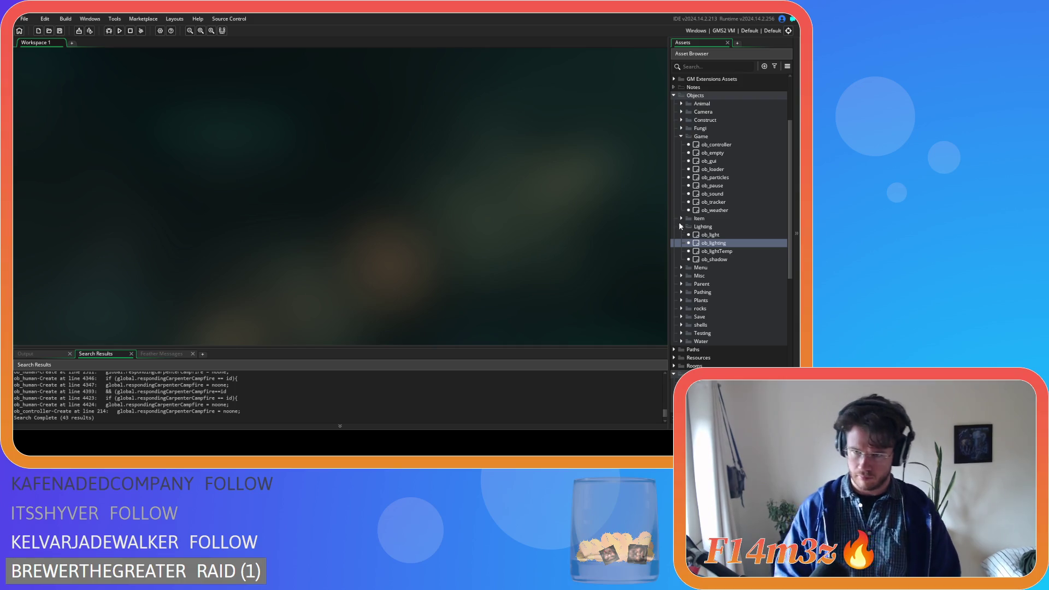
pyautogui.click(681, 226)
pyautogui.click(681, 227)
pyautogui.click(681, 136)
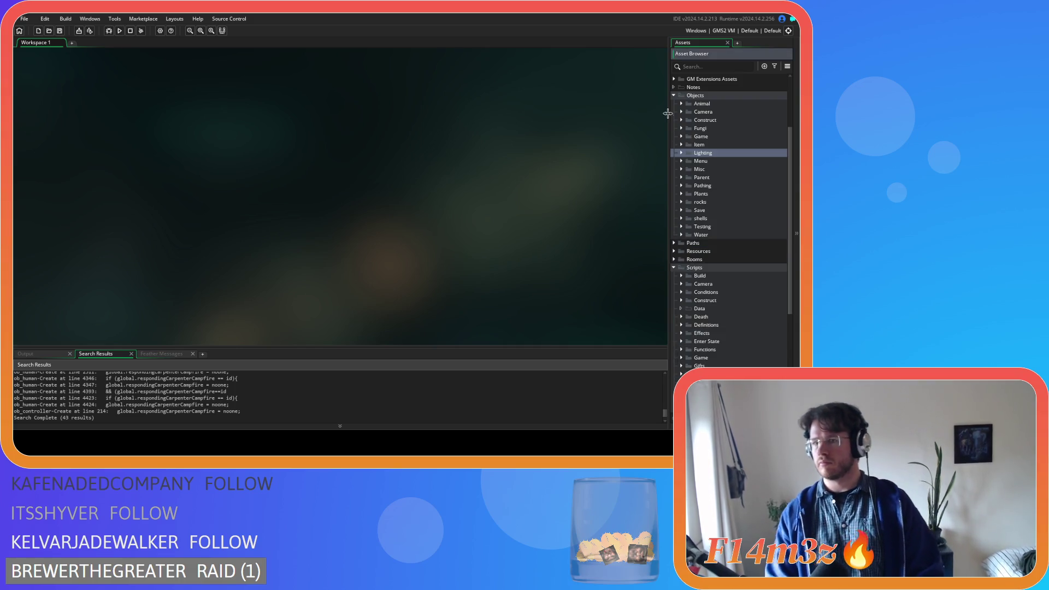
pyautogui.click(674, 96)
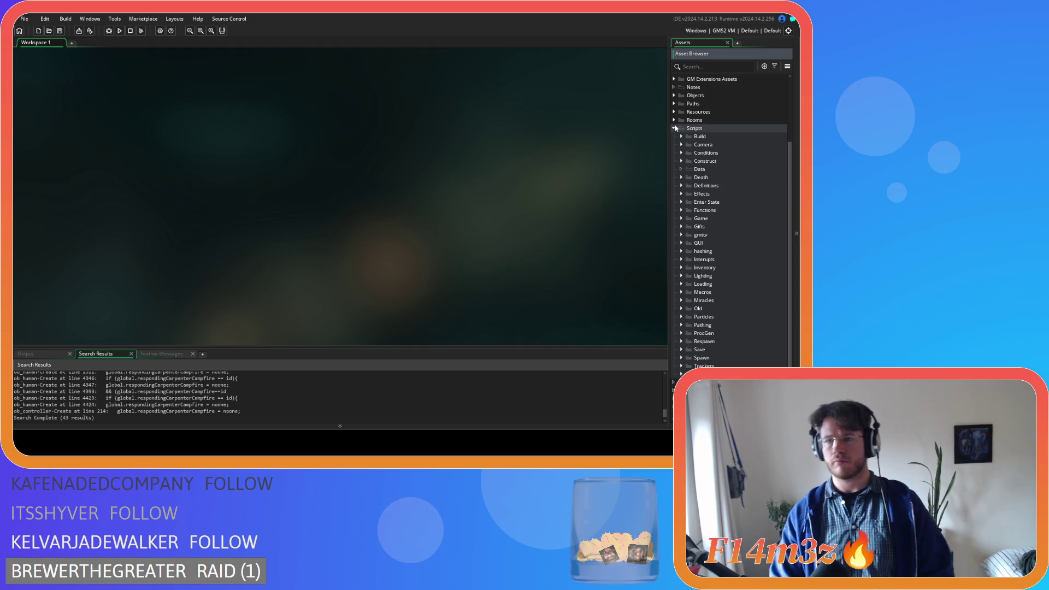
pyautogui.click(674, 128)
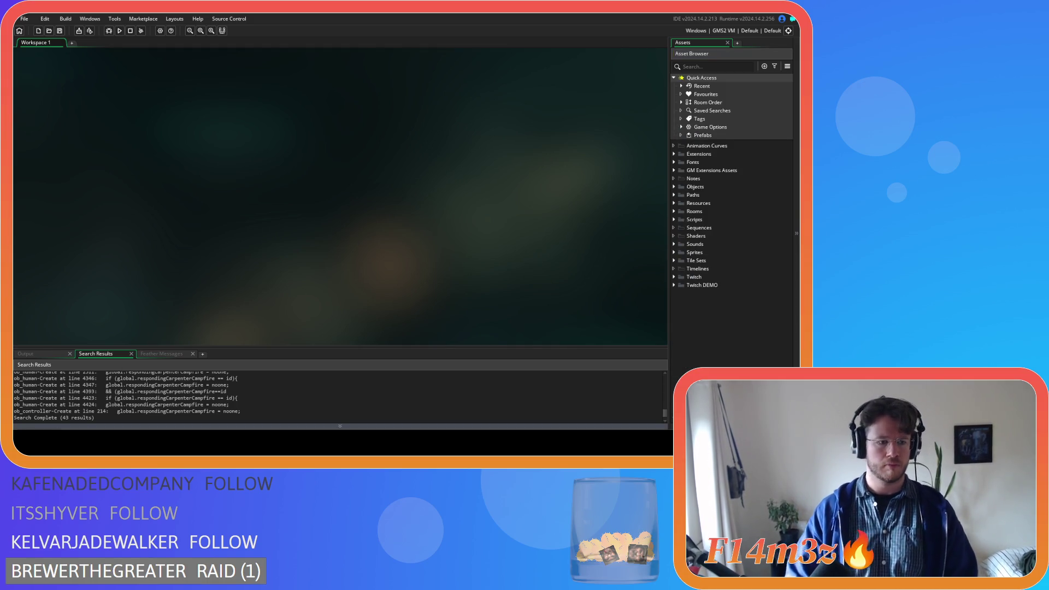